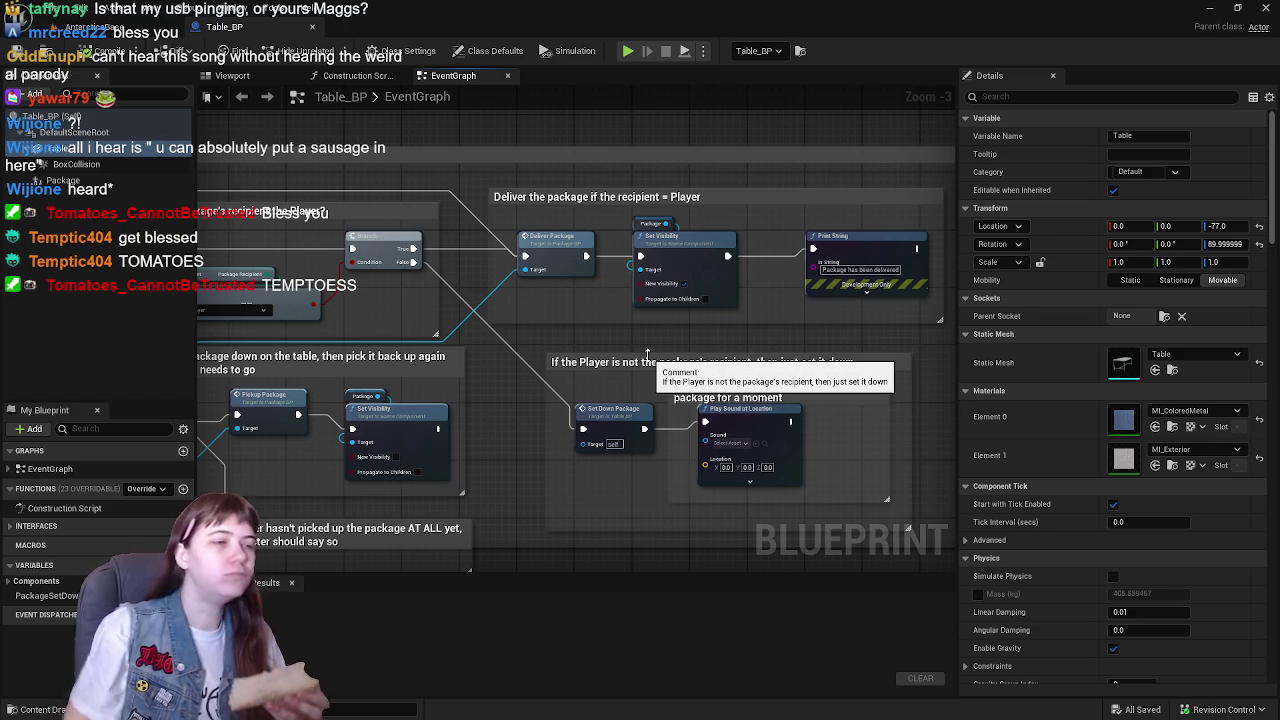
# - Bring Table_BP's set-down branch into view and shift Play Sound at Location right inside the comment
pyautogui.moveTo(770, 199)
pyautogui.mouseDown()
pyautogui.moveTo(654, 220)
pyautogui.moveTo(736, 216)
pyautogui.moveTo(838, 397)
pyautogui.moveTo(730, 375)
pyautogui.mouseUp()
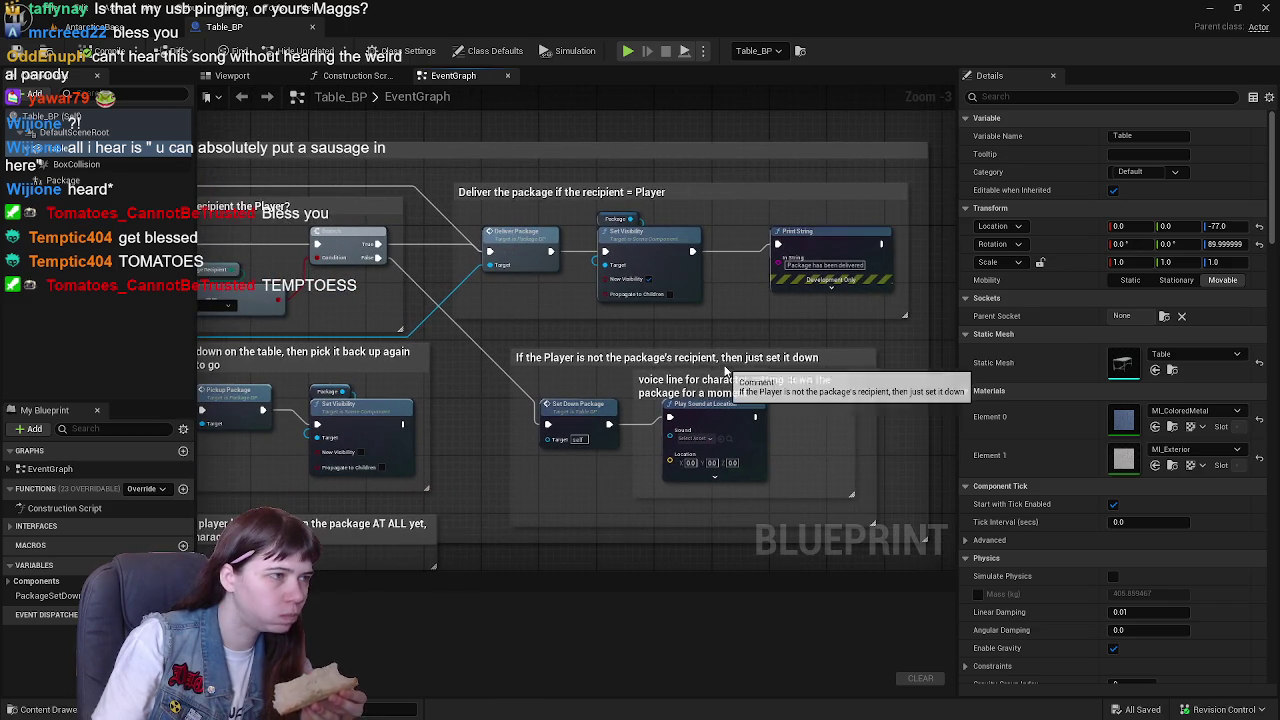
pyautogui.moveTo(819, 418)
pyautogui.mouseDown()
pyautogui.moveTo(726, 352)
pyautogui.moveTo(687, 346)
pyautogui.moveTo(689, 358)
pyautogui.mouseUp()
pyautogui.click(833, 322)
pyautogui.moveTo(571, 352)
pyautogui.mouseDown()
pyautogui.moveTo(785, 352)
pyautogui.moveTo(562, 355)
pyautogui.mouseUp()
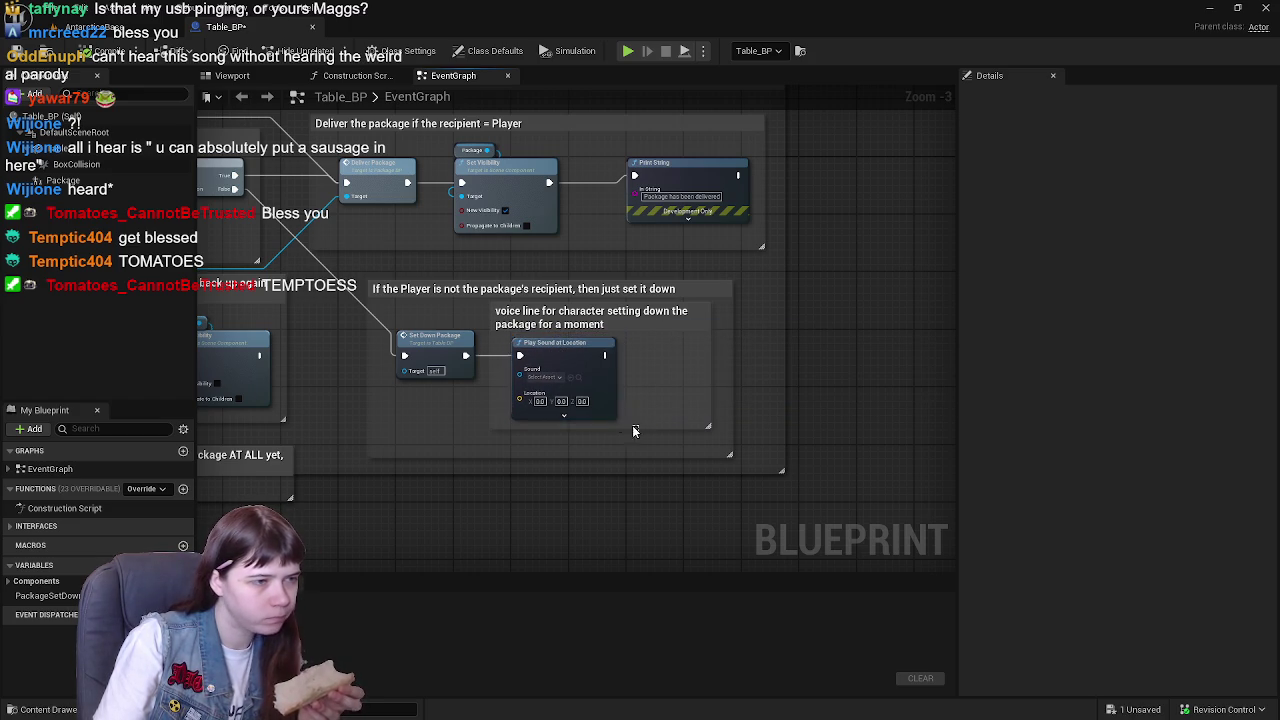
pyautogui.click(812, 345)
# - Wire a Delay node after Play Sound at Location's exec pin
pyautogui.moveTo(605, 355); pyautogui.dragTo(693, 368)
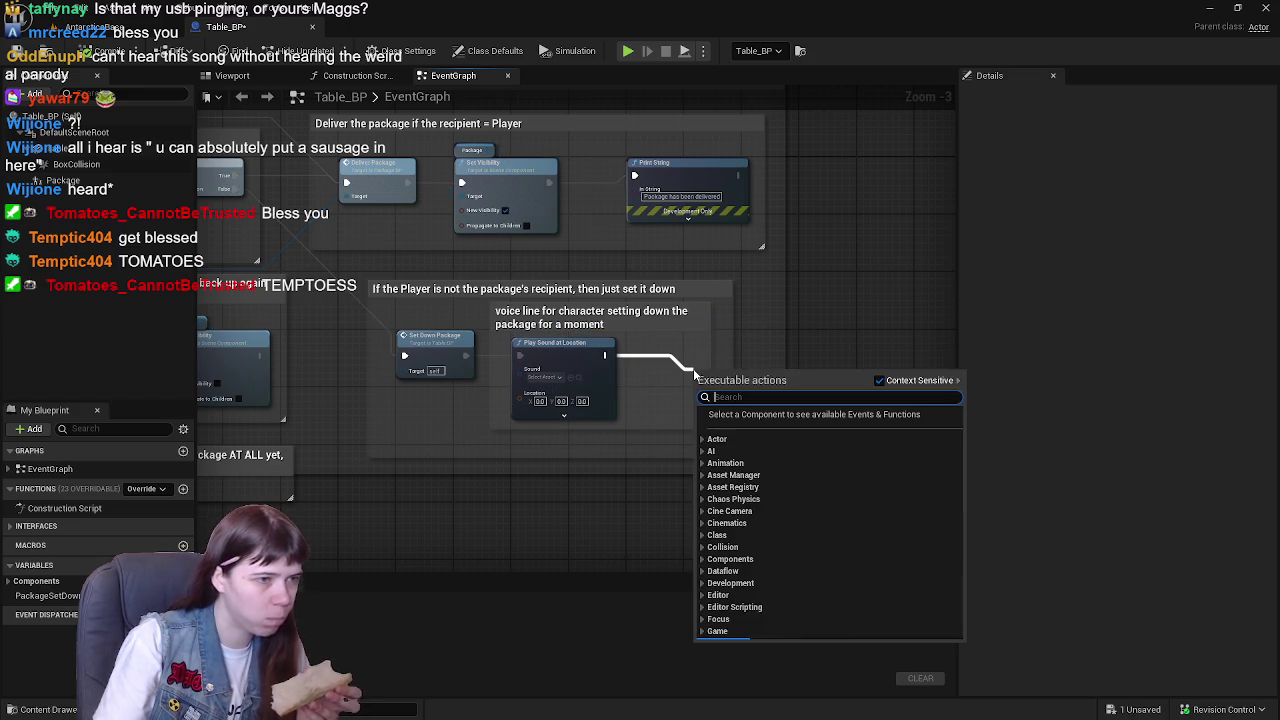
pyautogui.write('del')
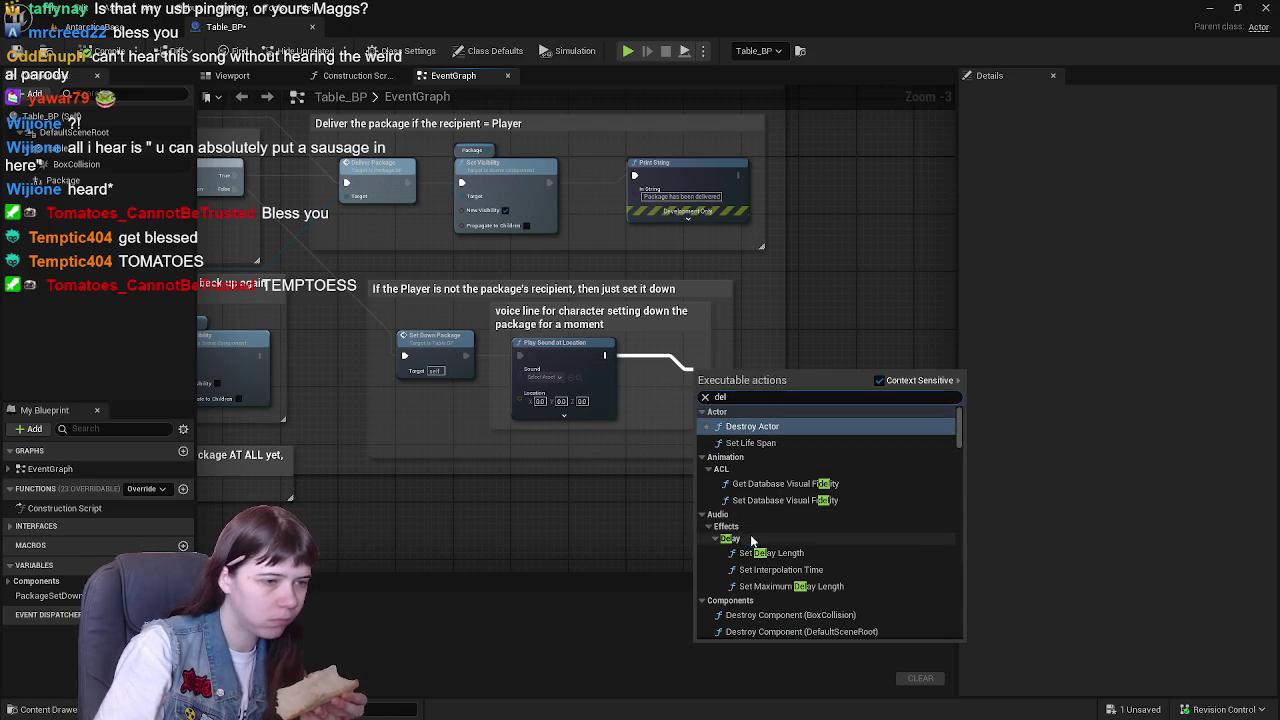
pyautogui.scroll(-3, 801, 561)
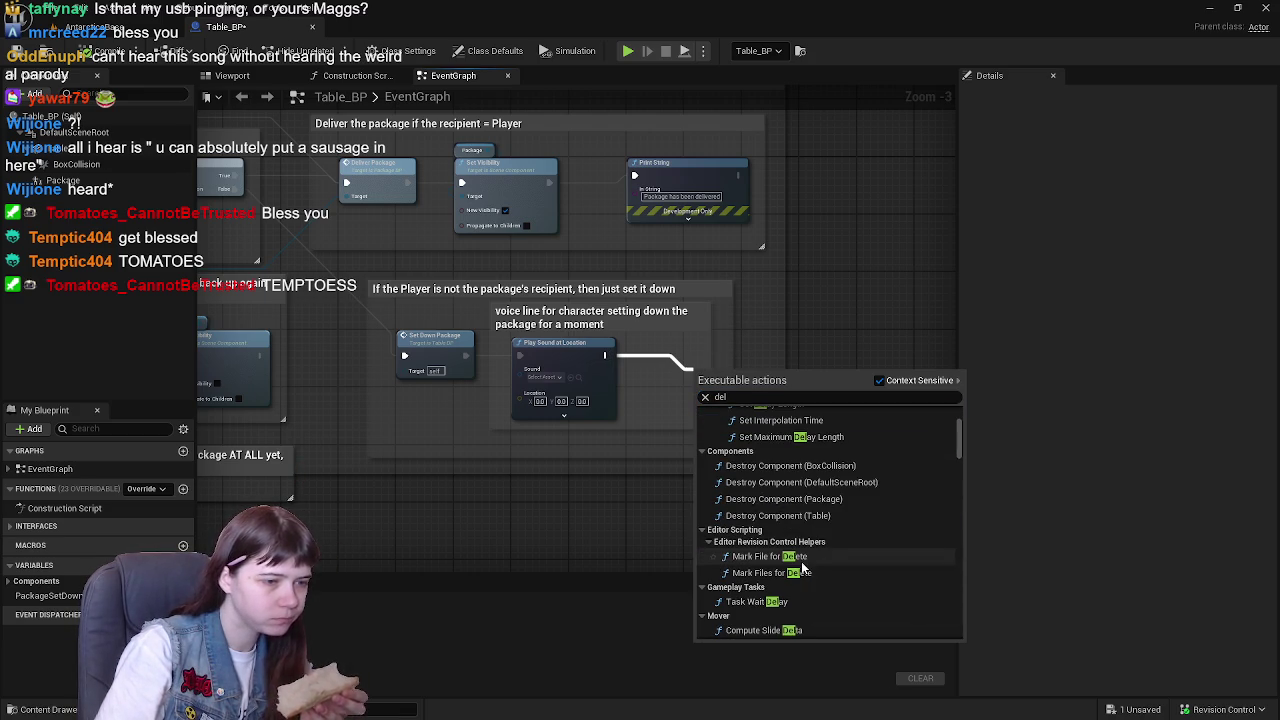
pyautogui.scroll(3, 801, 561)
pyautogui.scroll(-2, 760, 565)
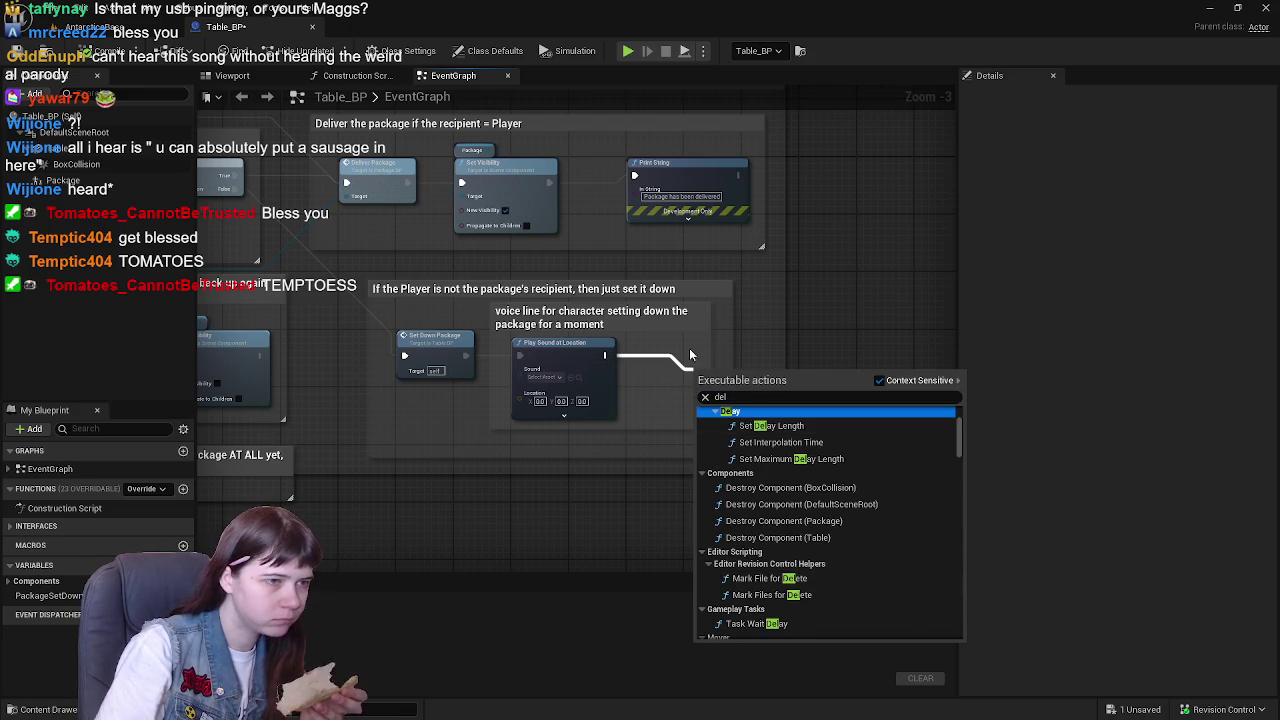
pyautogui.click(750, 398)
pyautogui.press('BackSpace')
pyautogui.write('lay')
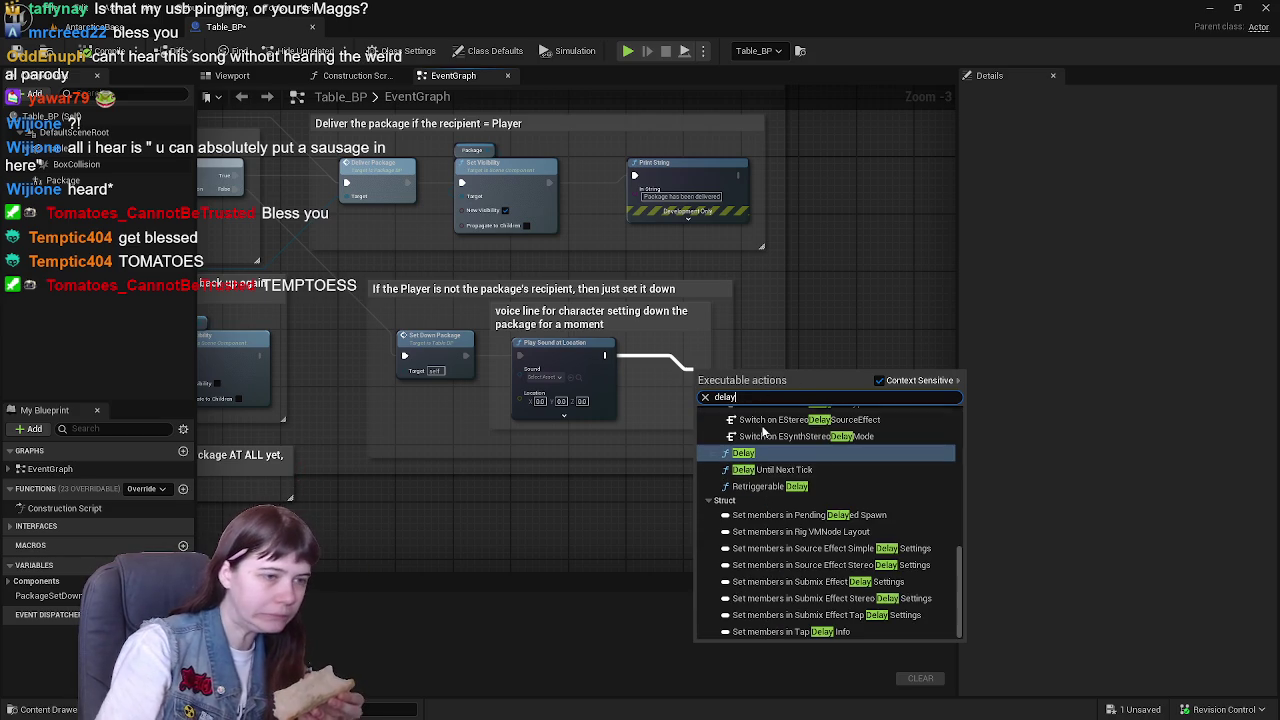
pyautogui.click(743, 453)
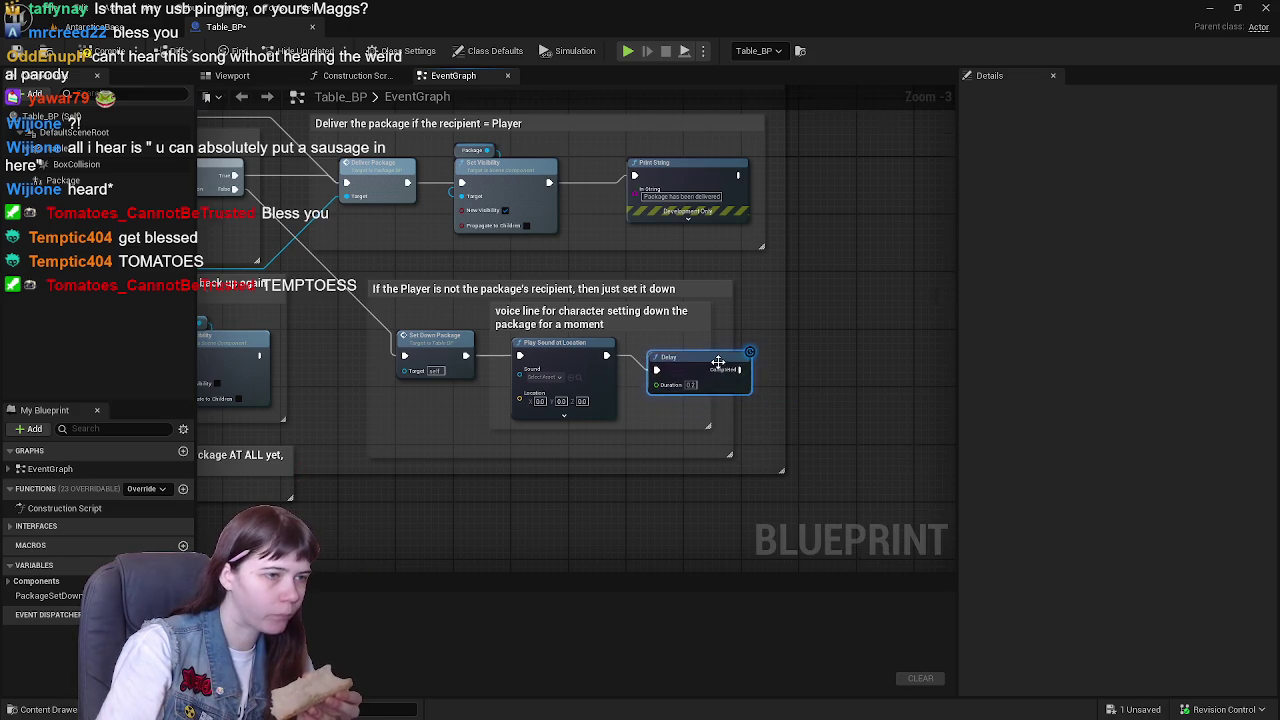
pyautogui.scroll(3, 712, 377)
pyautogui.moveTo(720, 385); pyautogui.dragTo(752, 393)
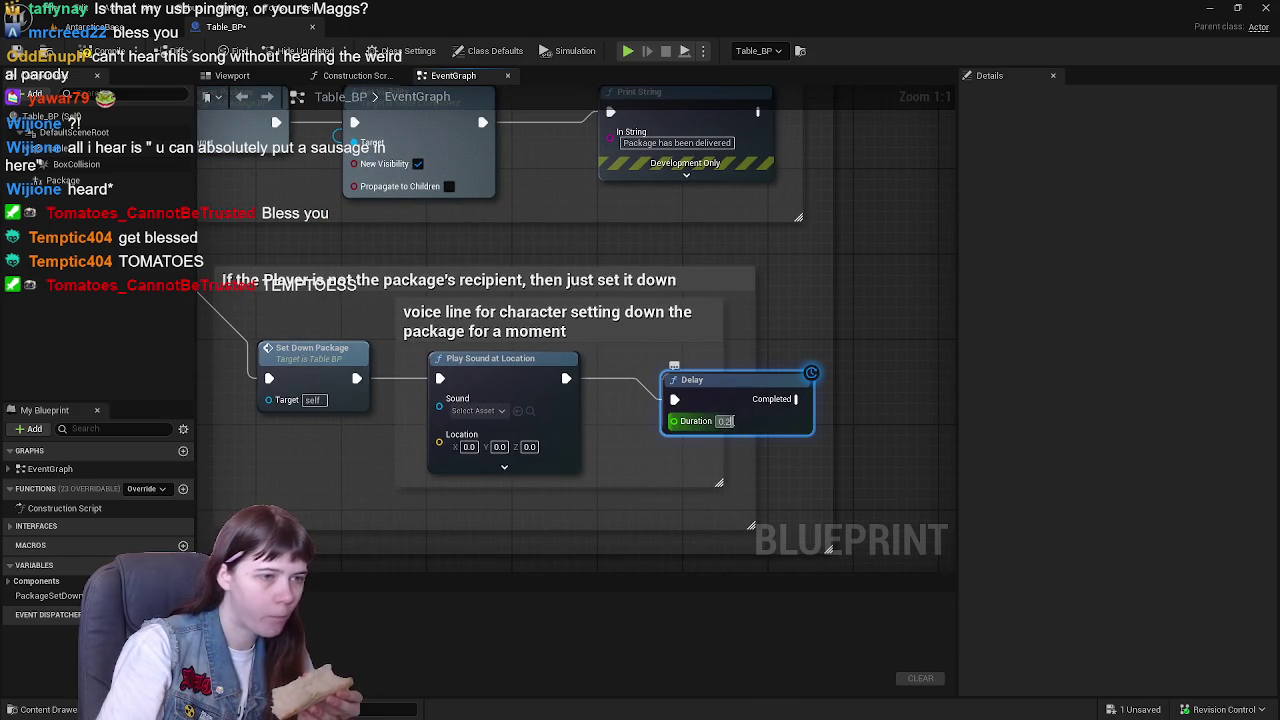
# - Set the Delay node's Duration to 1.0 seconds
pyautogui.press('BackSpace')
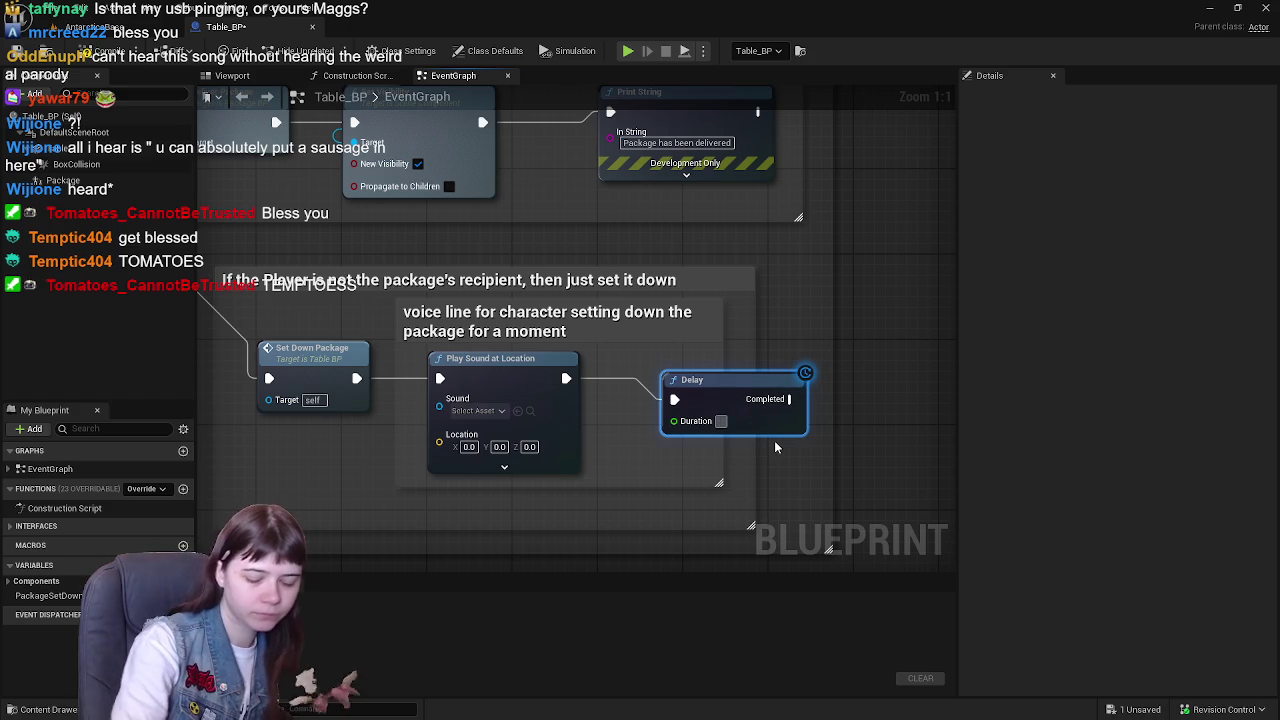
pyautogui.write('2')
pyautogui.press('Return')
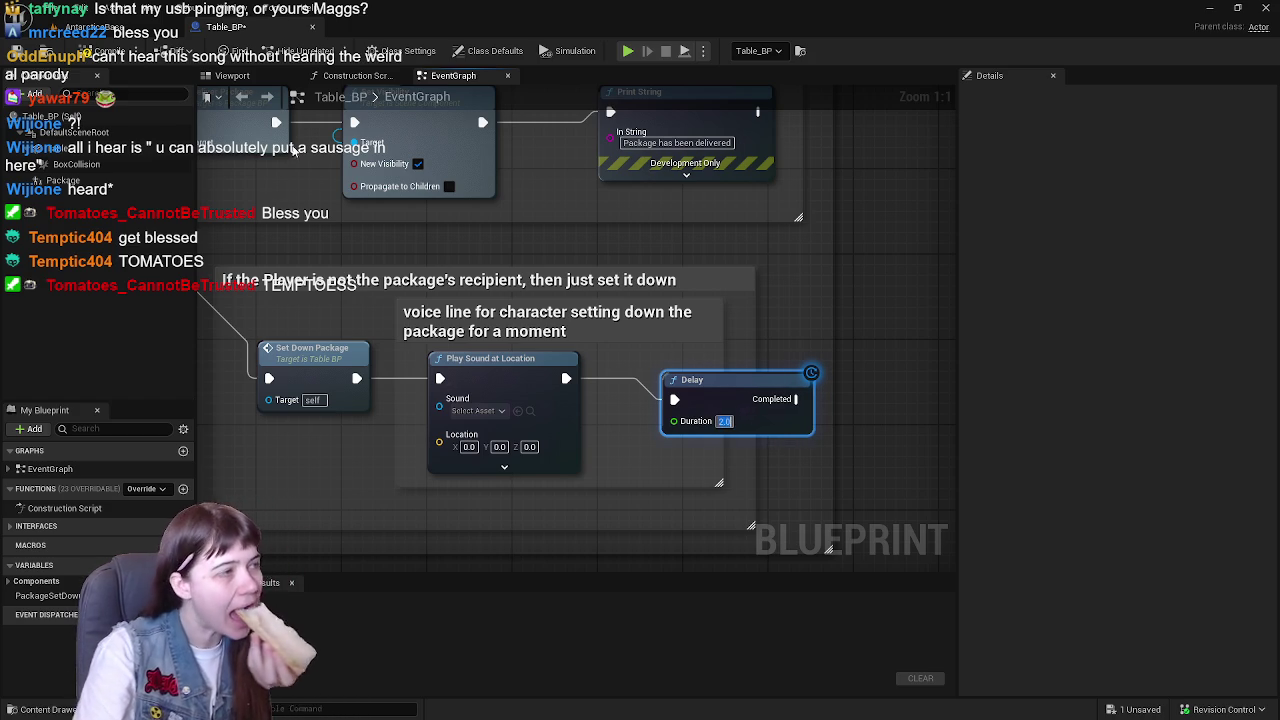
pyautogui.write('1')
pyautogui.press('Return')
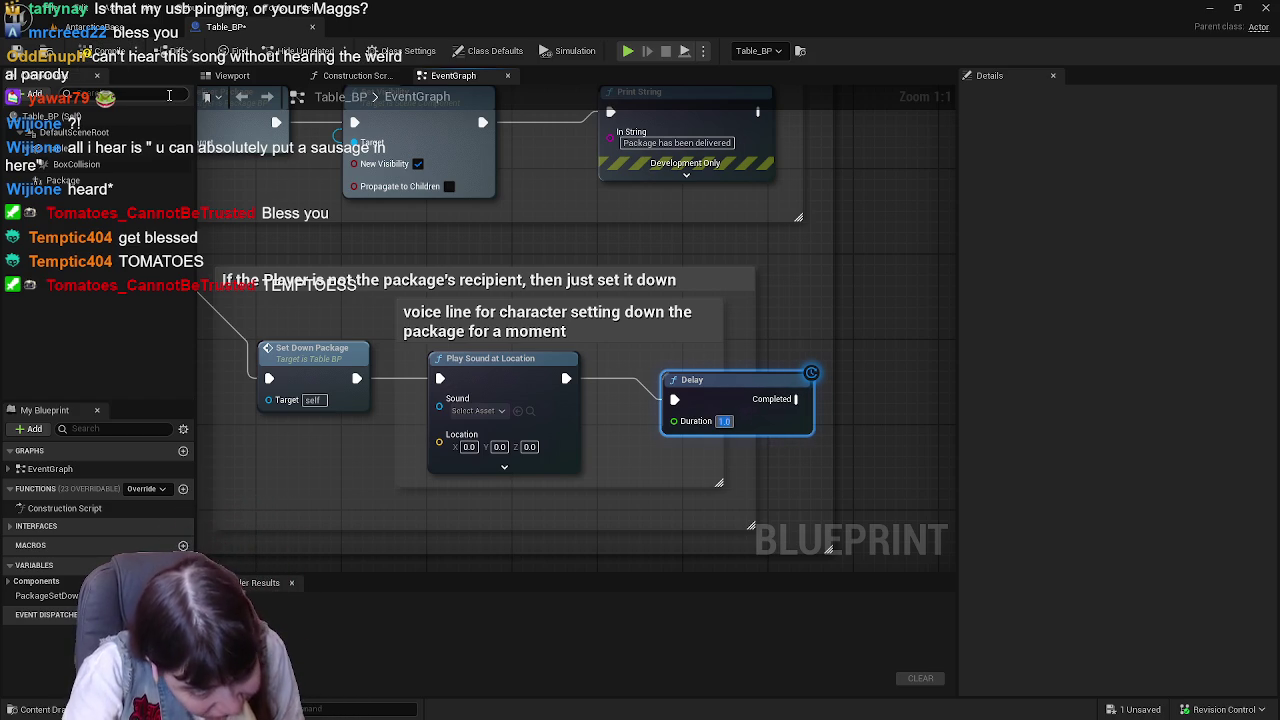
# - Compile Table_BP and start playing the AntarcticaBase level
pyautogui.click(95, 55)
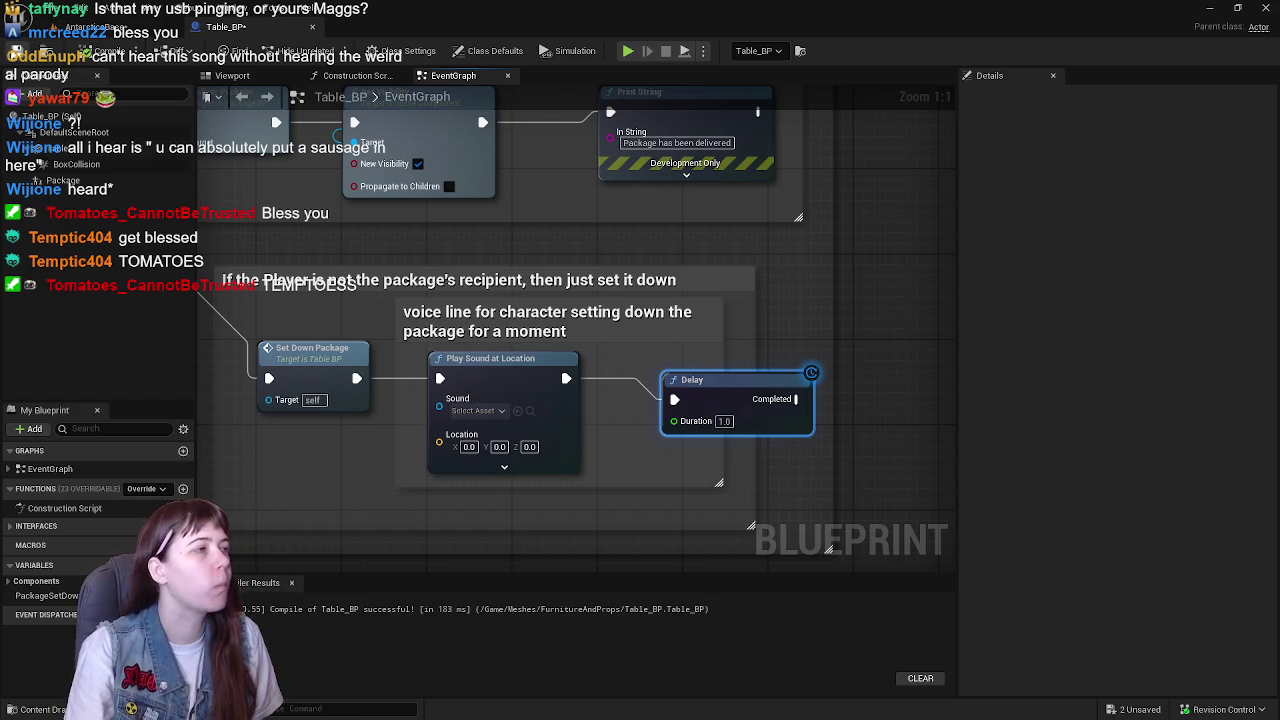
pyautogui.click(115, 30)
pyautogui.click(331, 52)
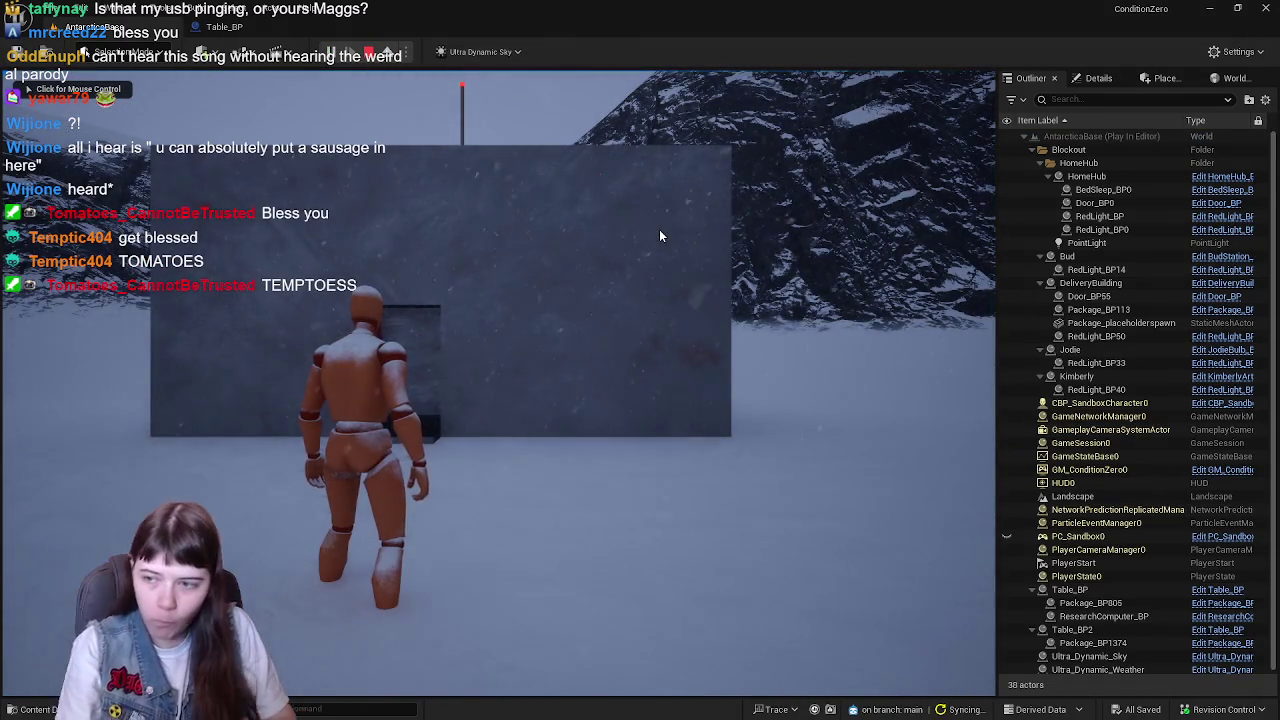
# - Take control of the character in the Play-In-Editor game view
pyautogui.click(729, 342)
# - Run the character up the snowy valley and climb the stairs into the red-lit room
pyautogui.press('w')
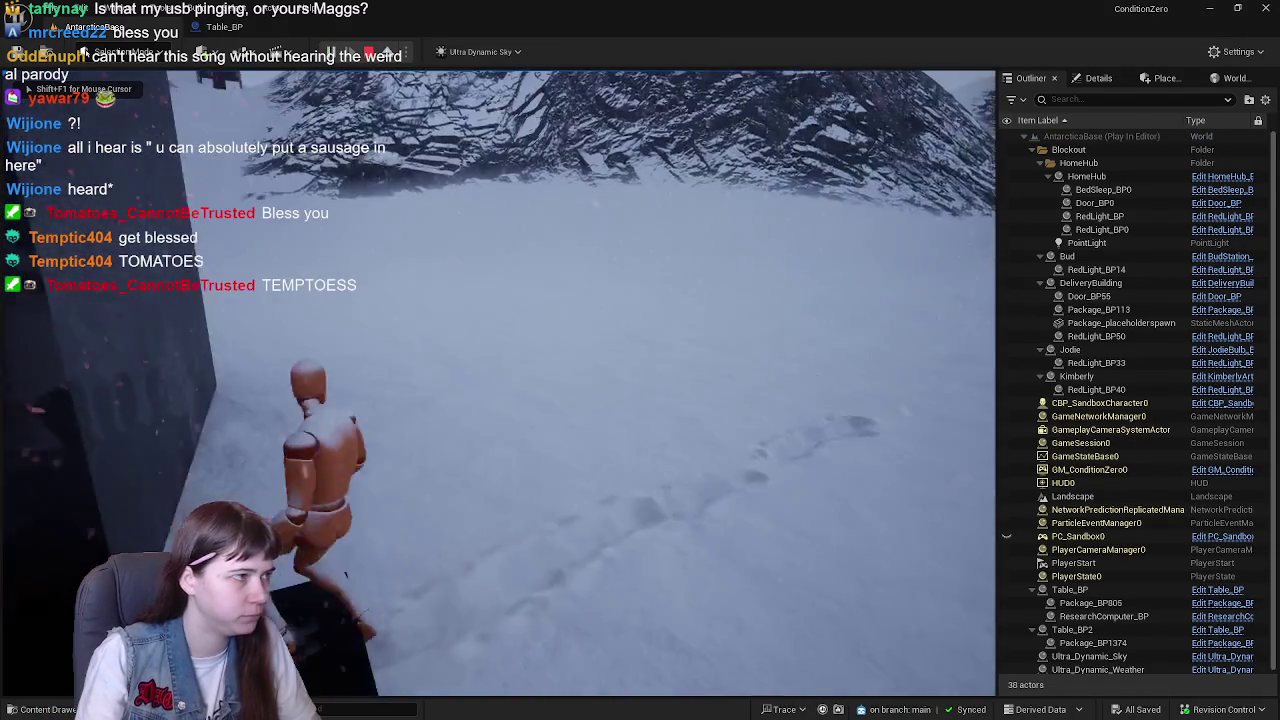
pyautogui.press('w')
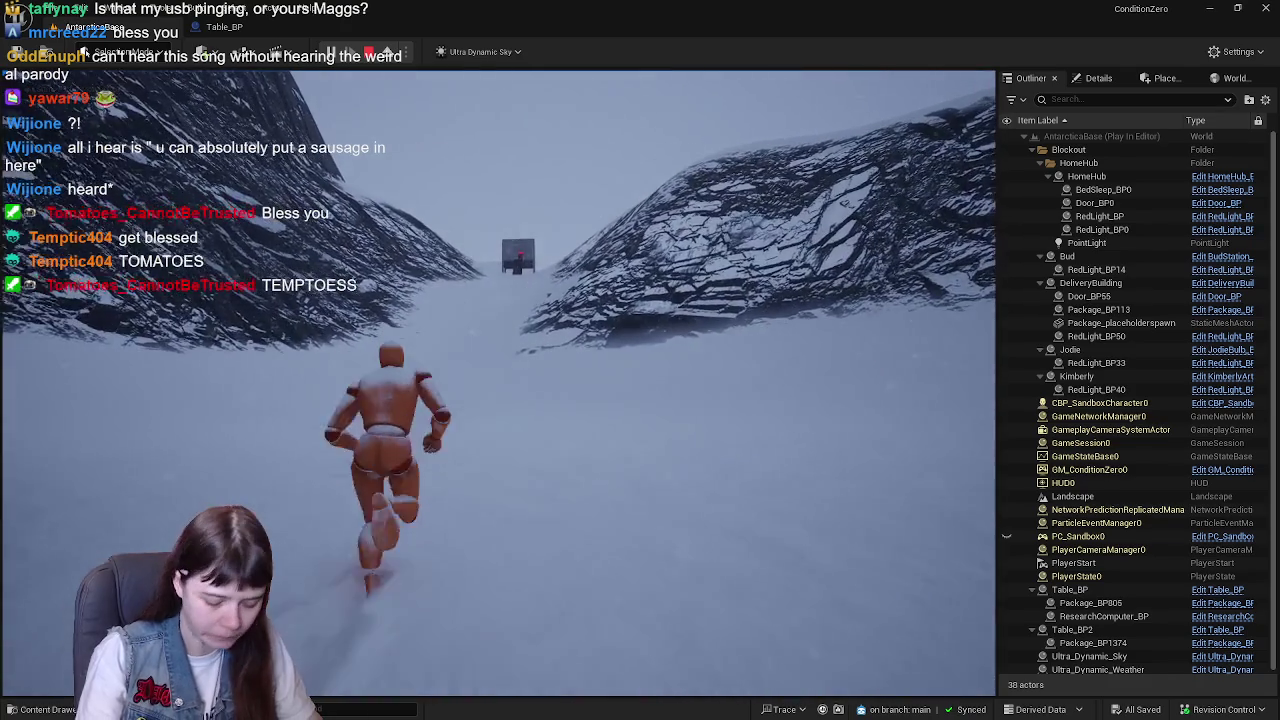
pyautogui.press('w')
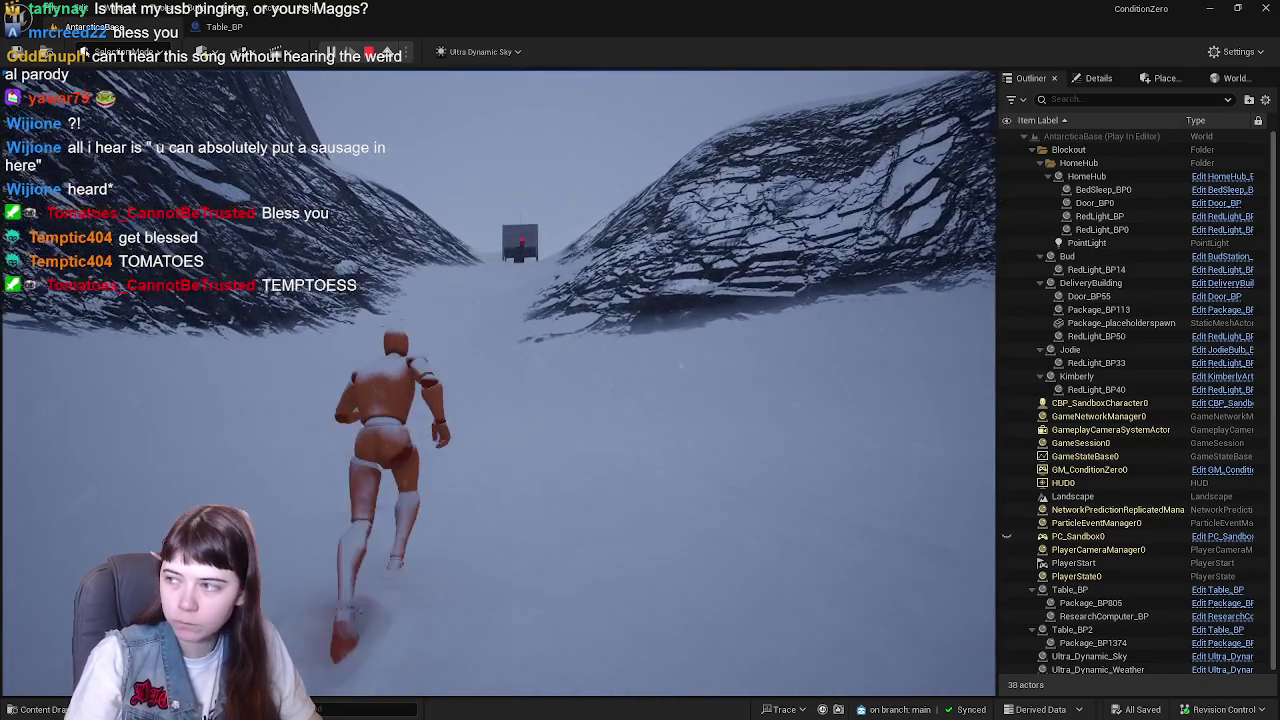
pyautogui.press('w')
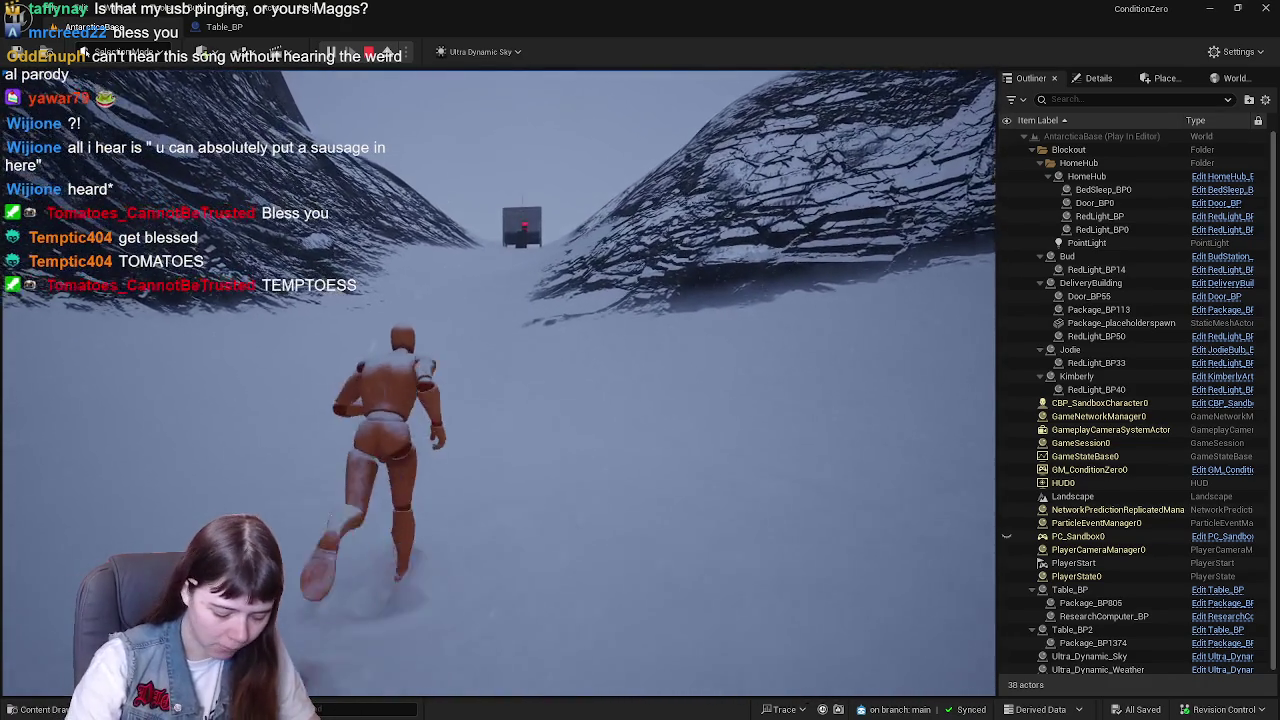
pyautogui.press('w')
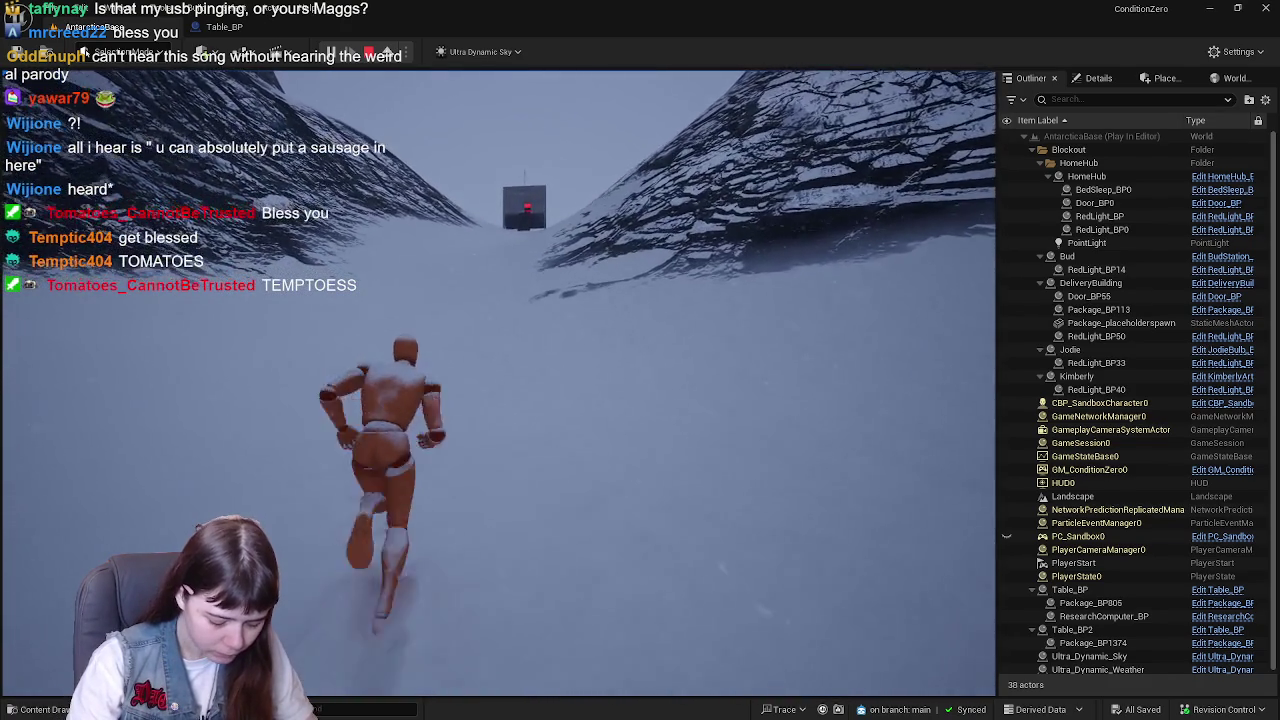
pyautogui.press('w')
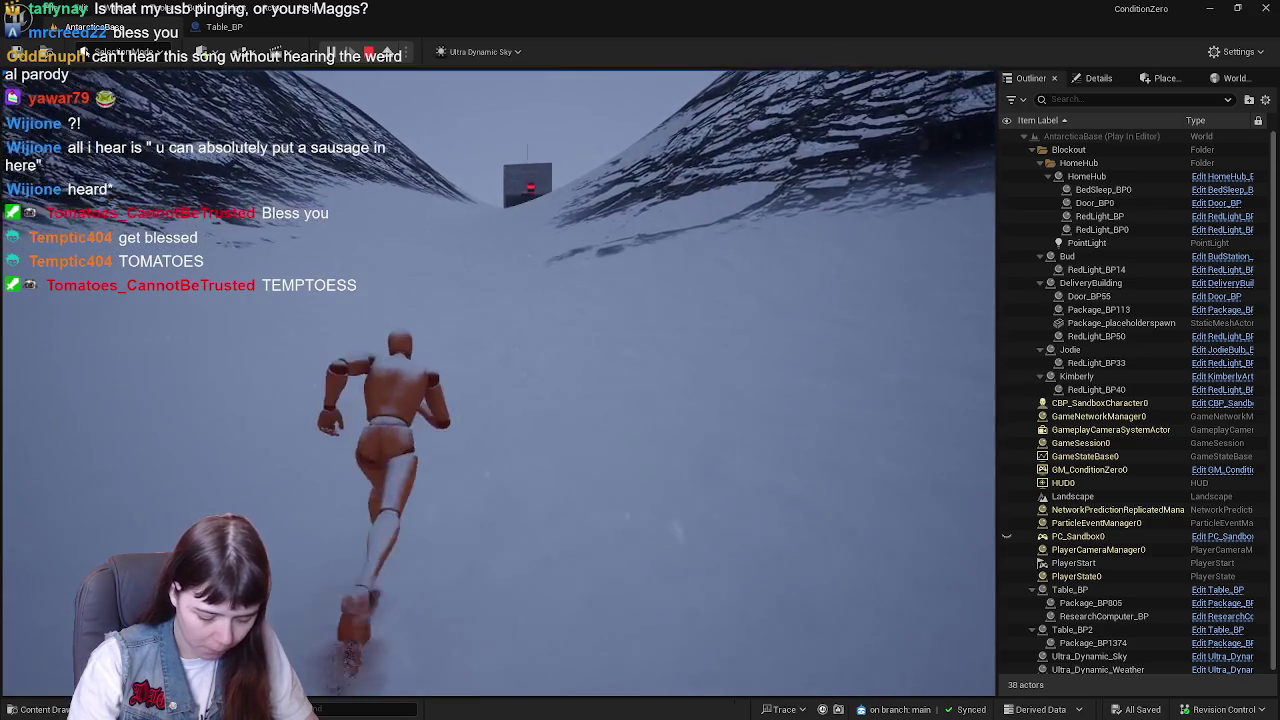
pyautogui.press('w')
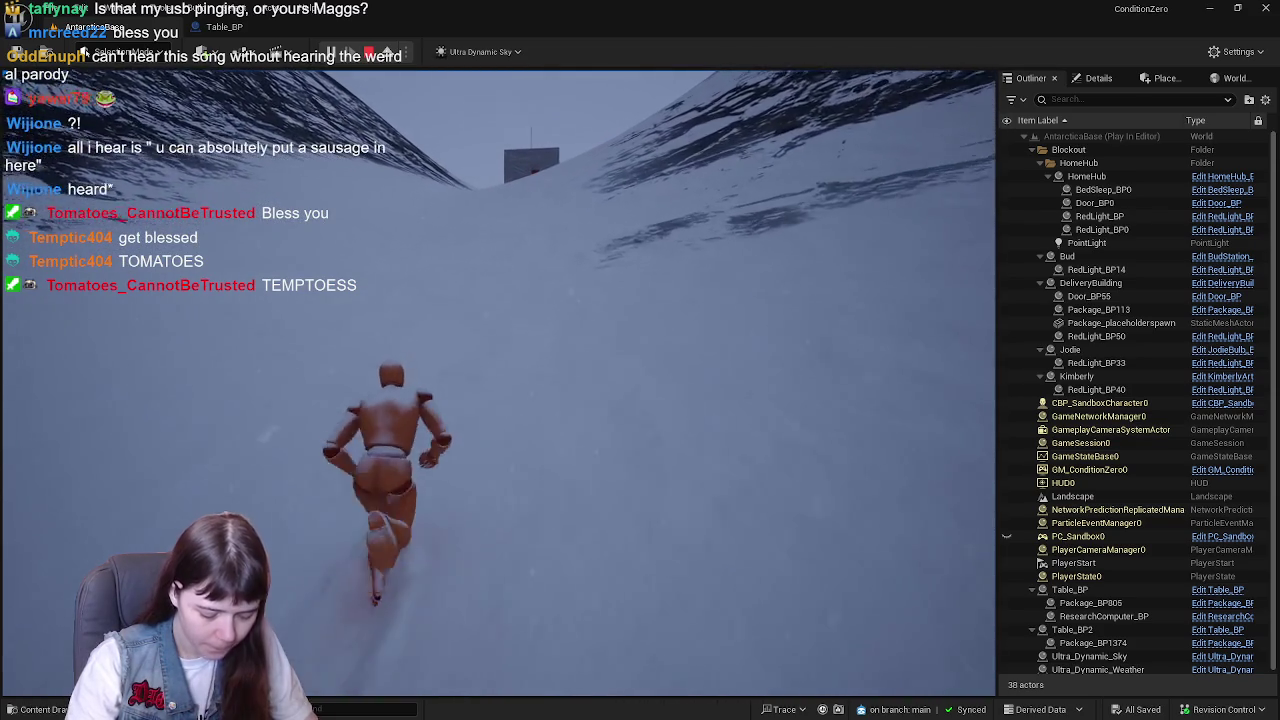
pyautogui.press('w')
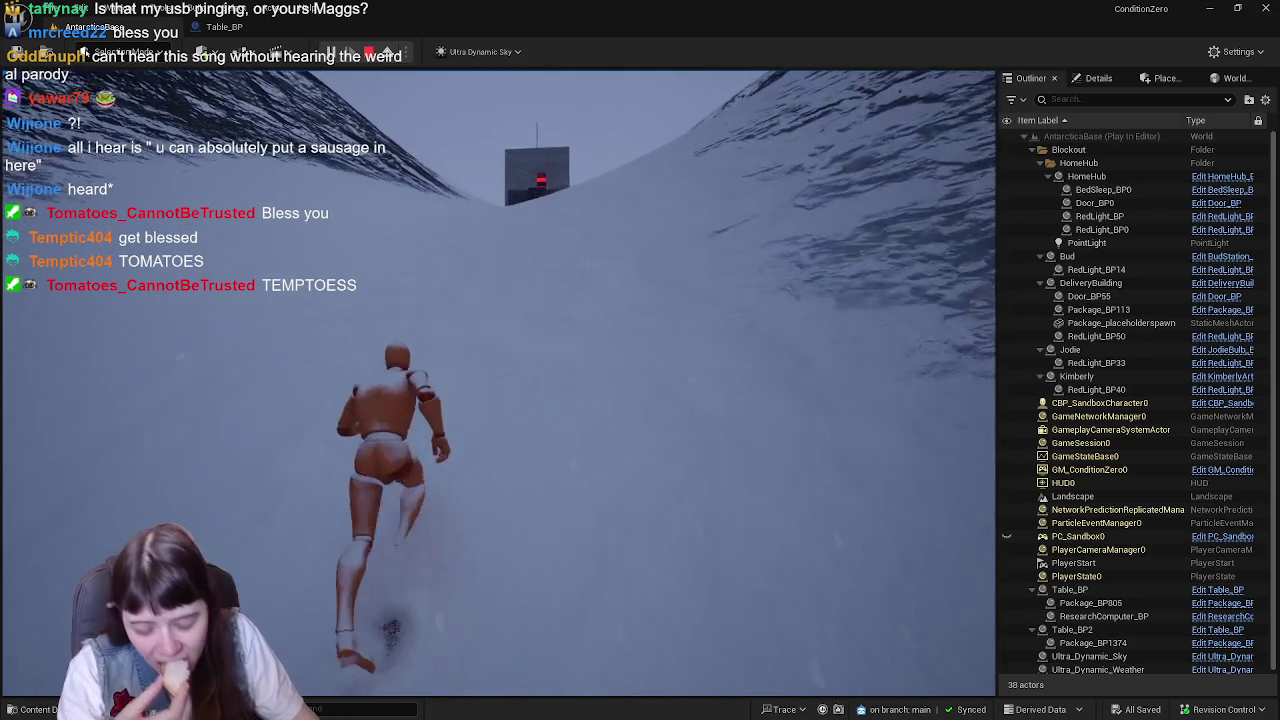
pyautogui.press('w')
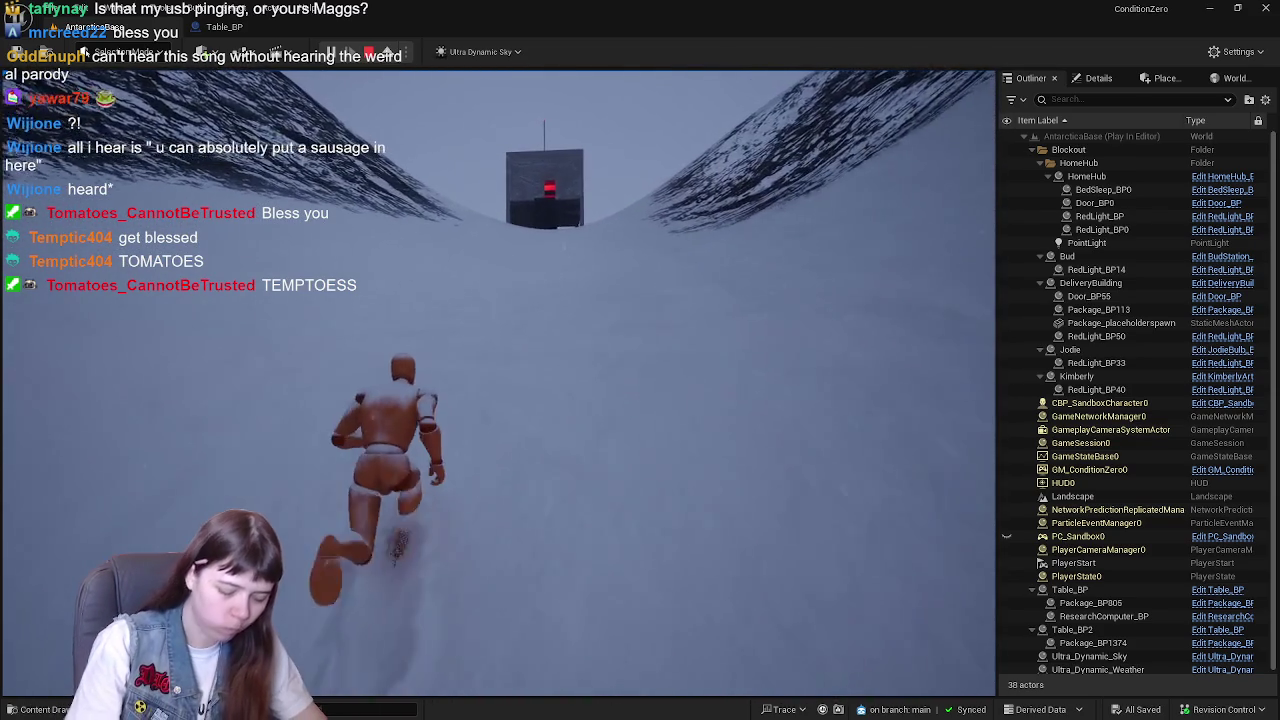
pyautogui.press('w')
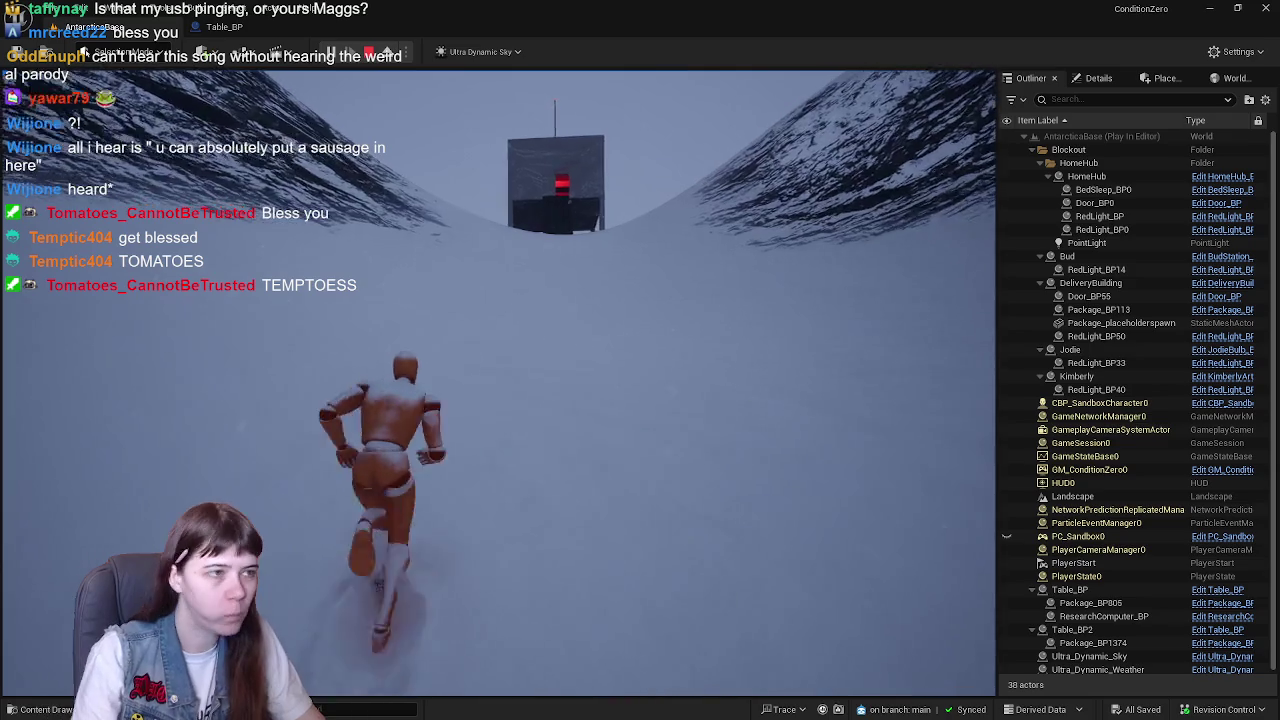
pyautogui.press('w')
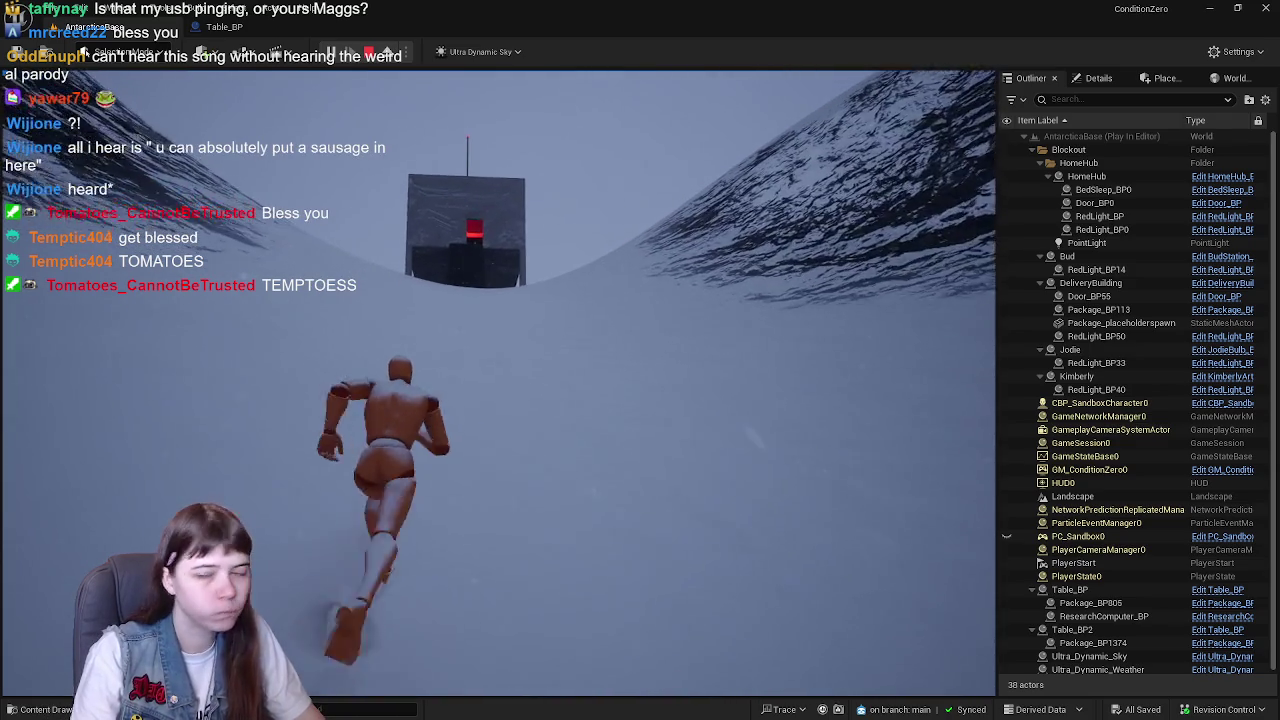
pyautogui.press('w')
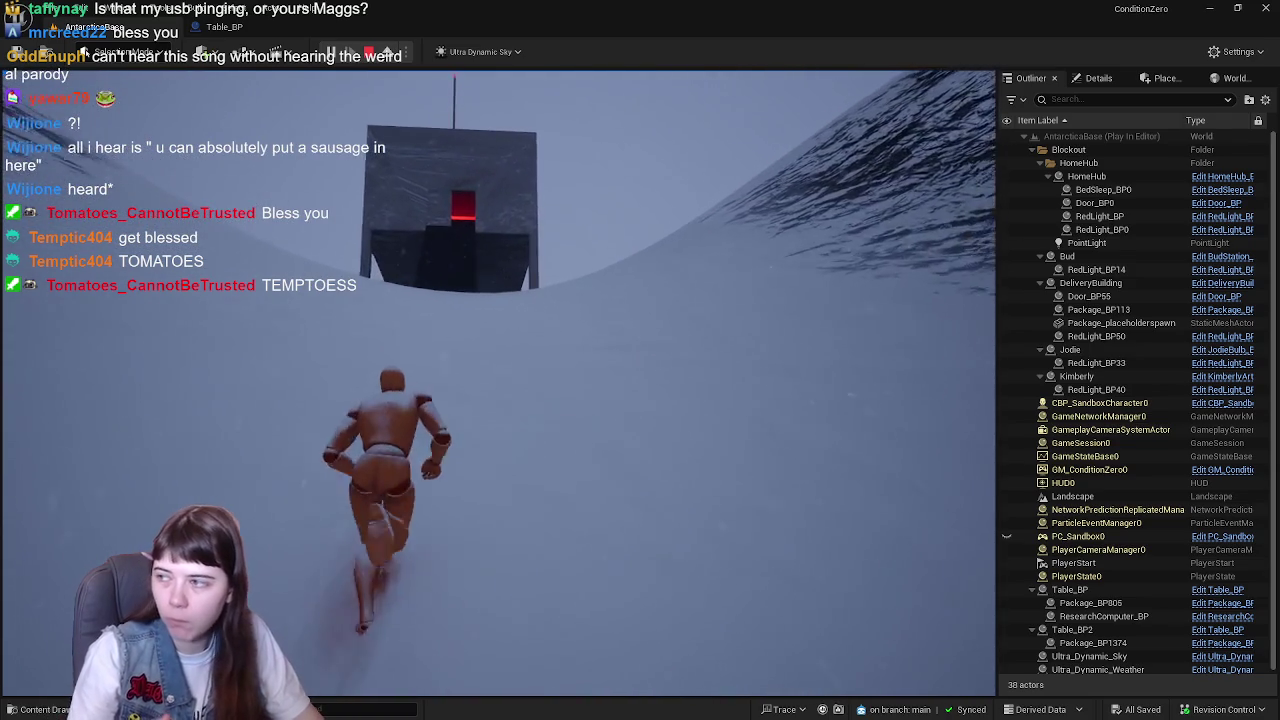
pyautogui.press('w')
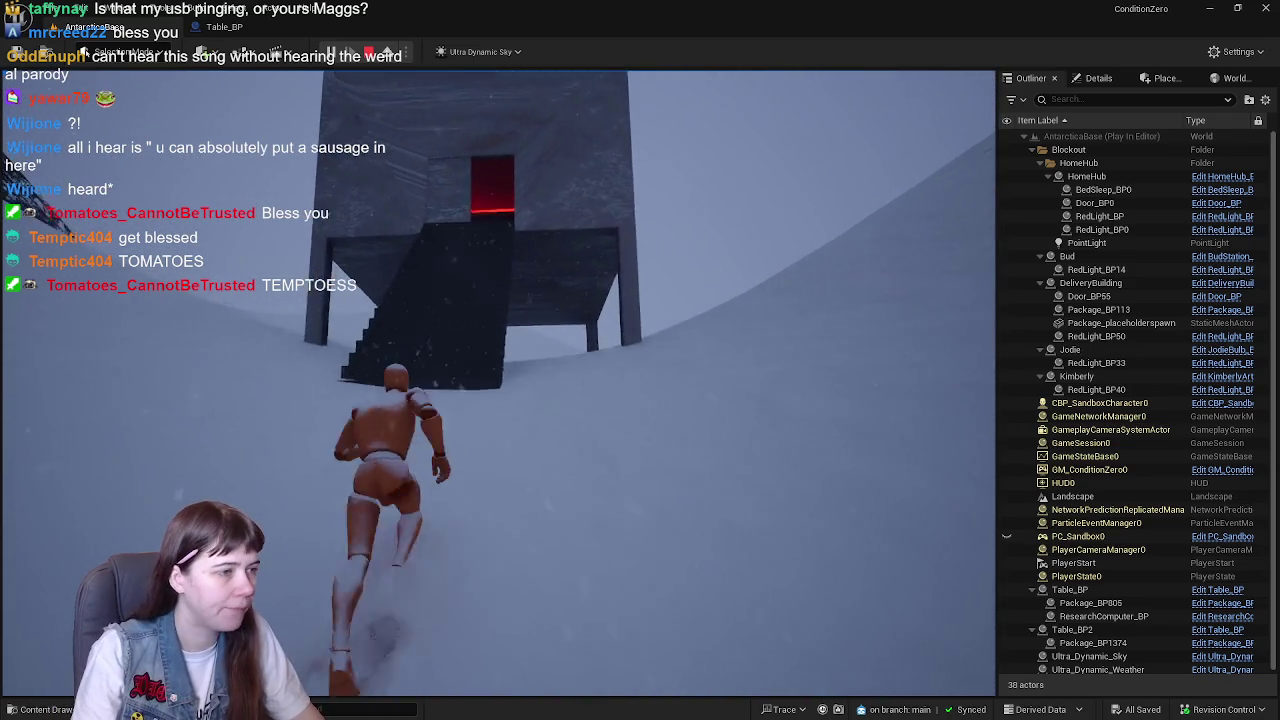
pyautogui.press('w')
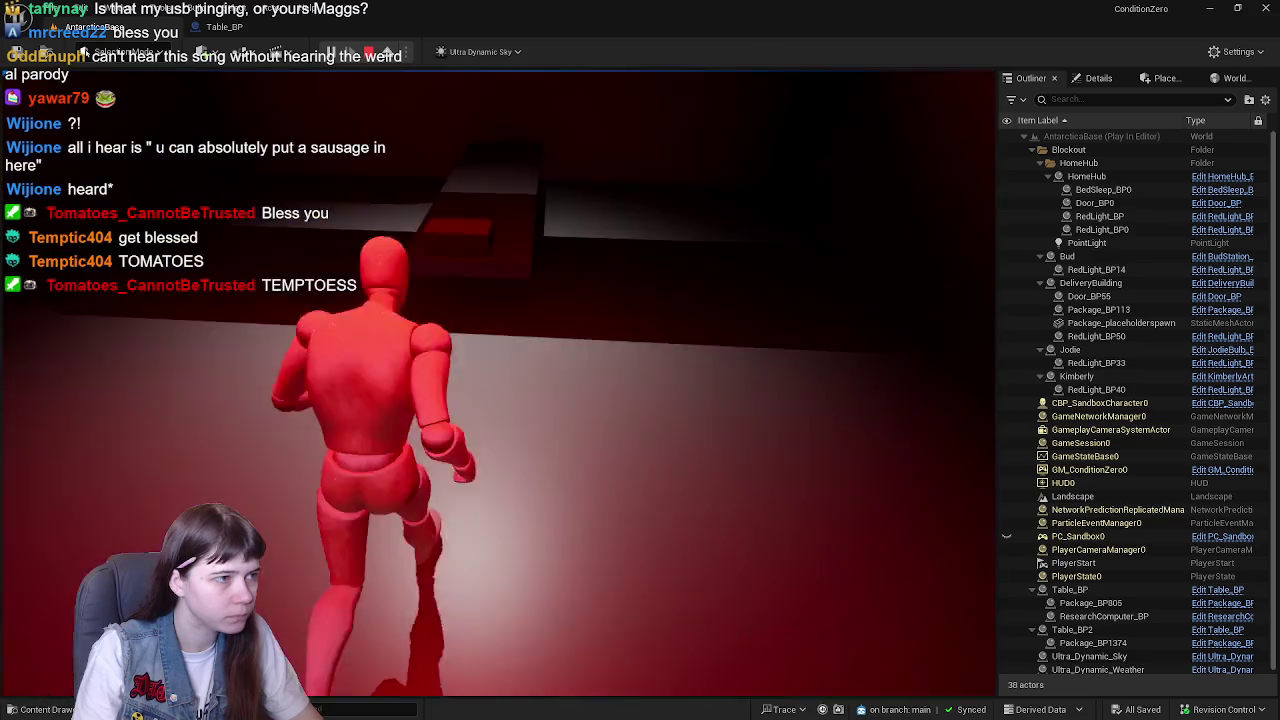
# - Pick up the package and run out across the snow toward the red-topped box
pyautogui.press('e')
pyautogui.press('w')
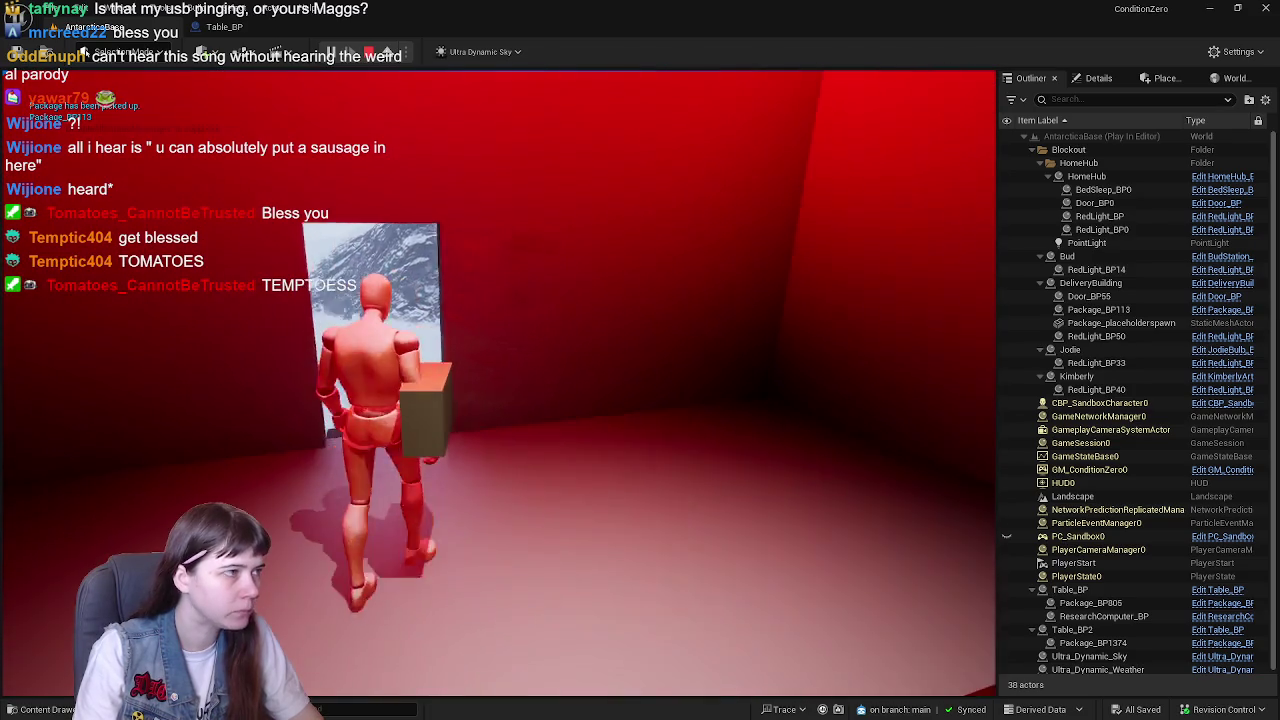
pyautogui.press('w')
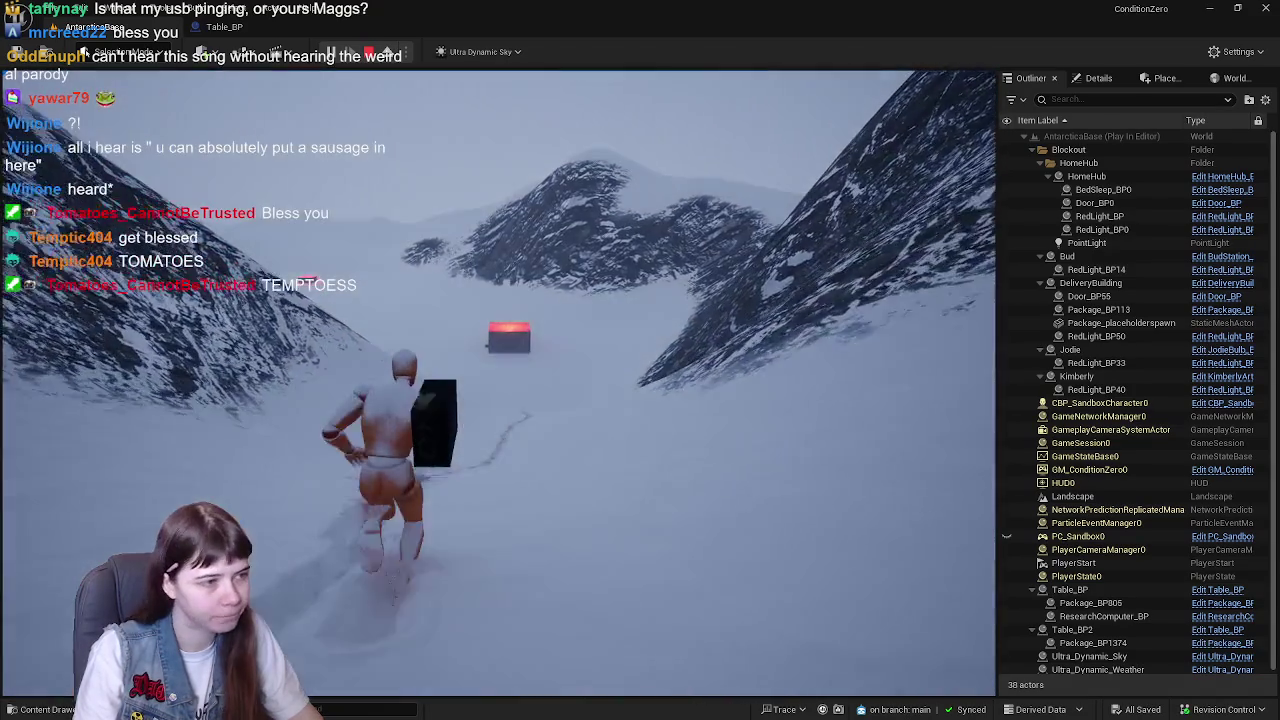
pyautogui.press('w')
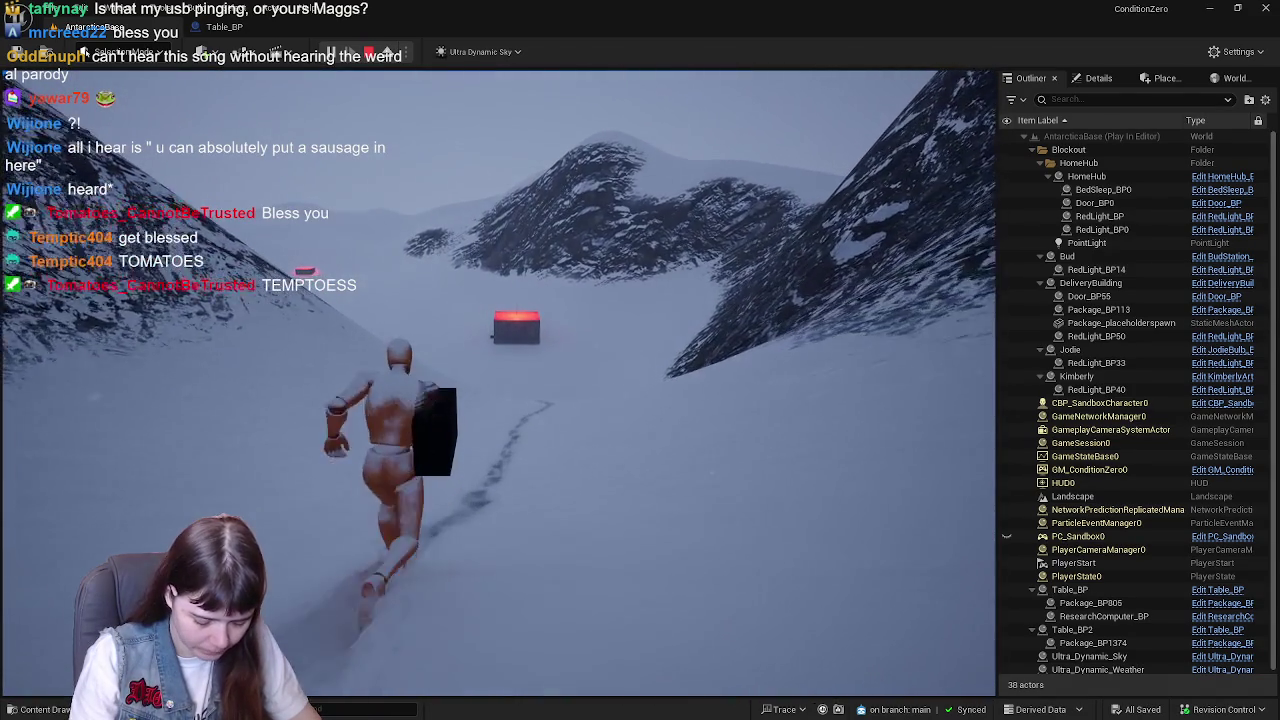
pyautogui.press('w')
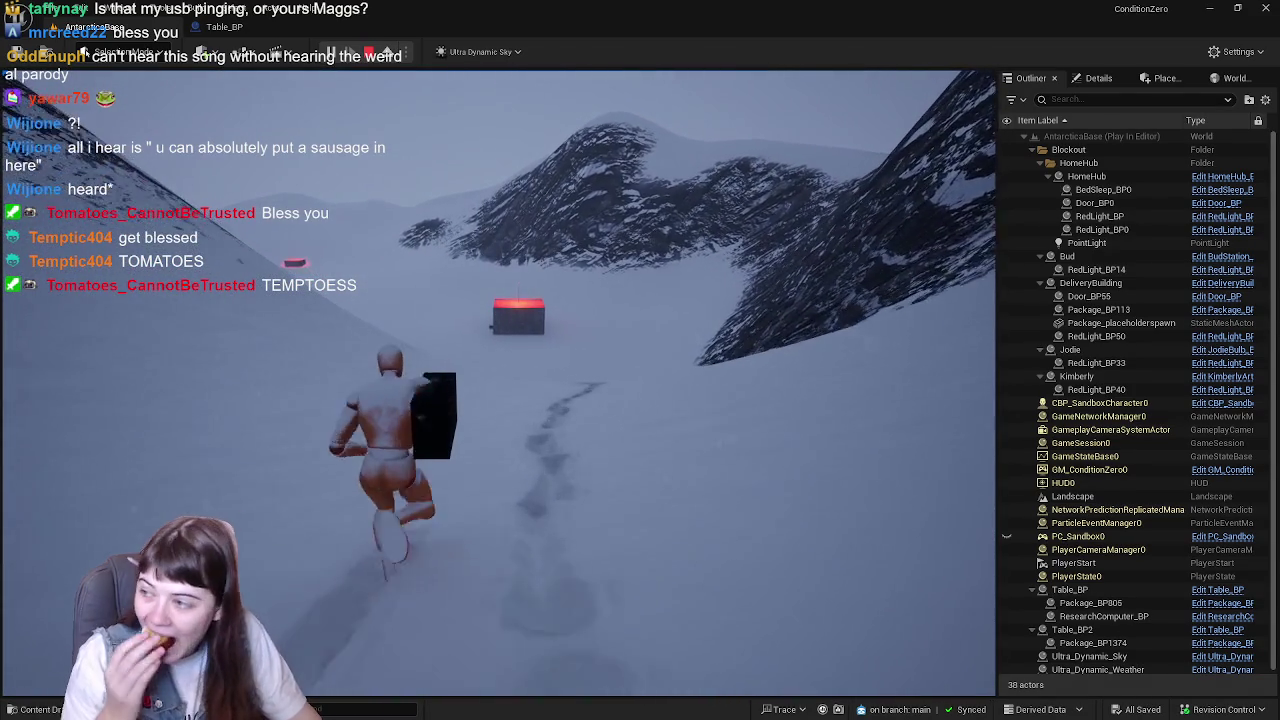
pyautogui.press('w')
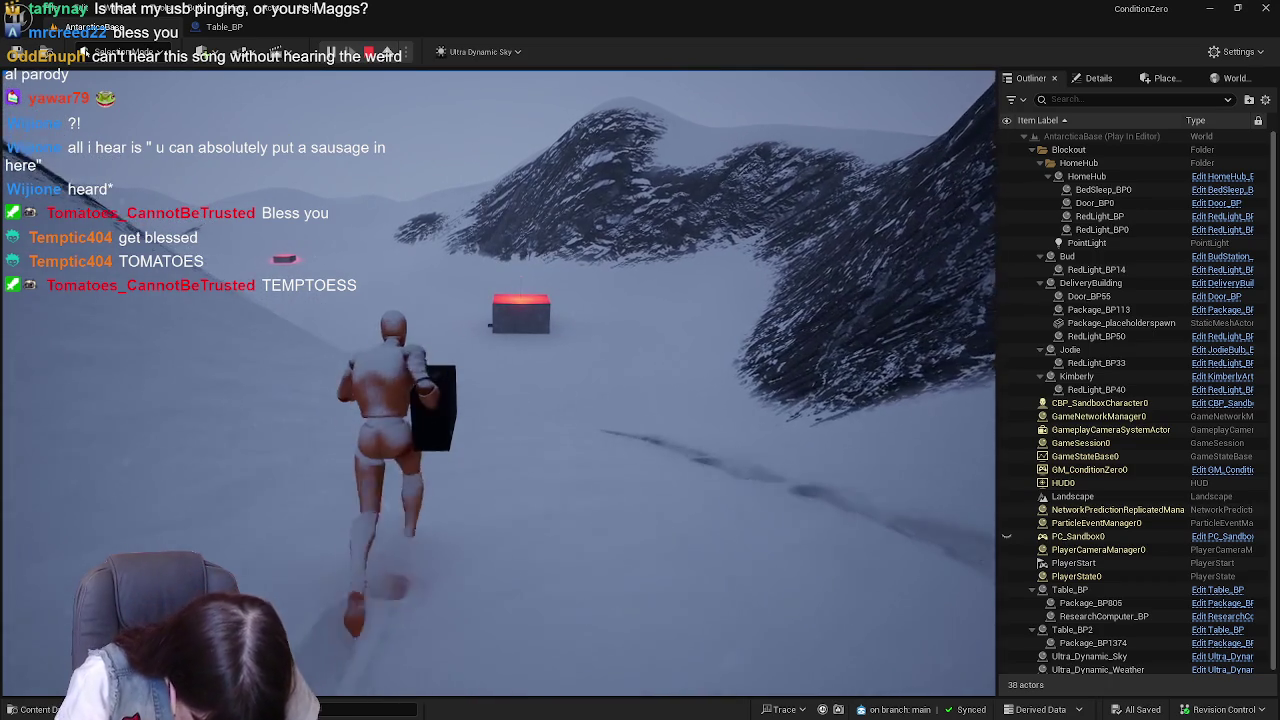
pyautogui.press('w')
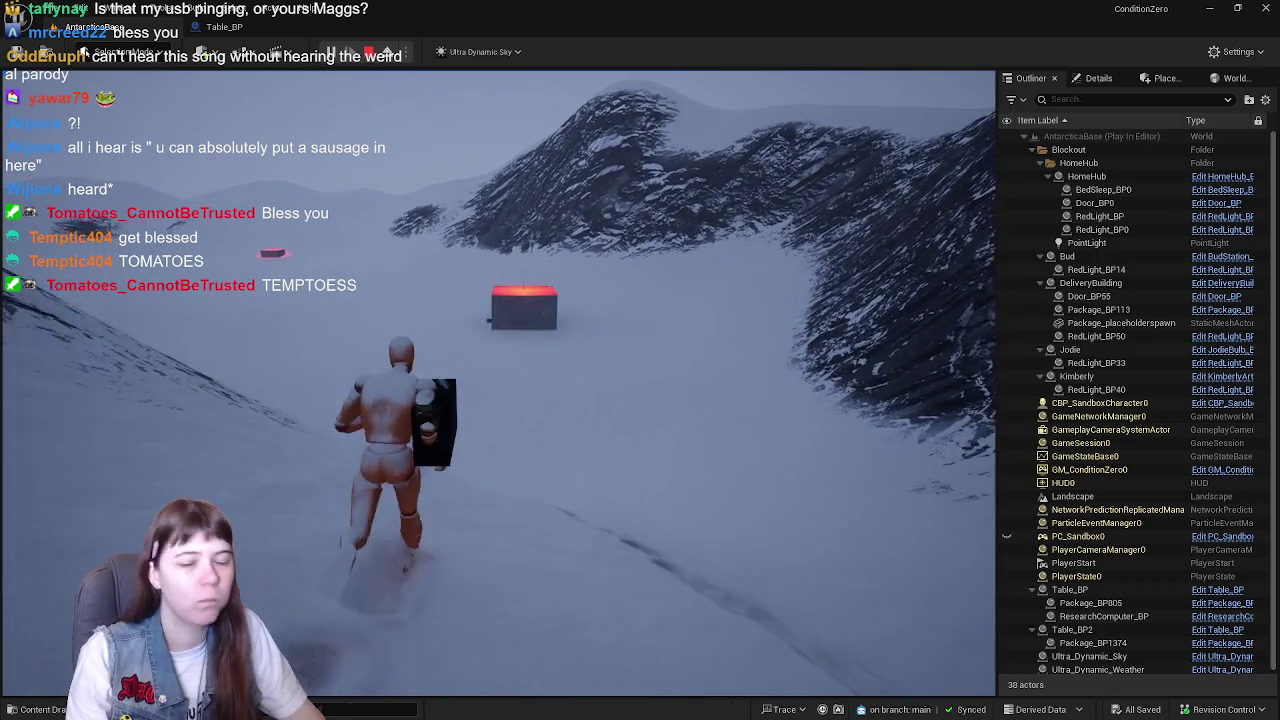
pyautogui.press('w')
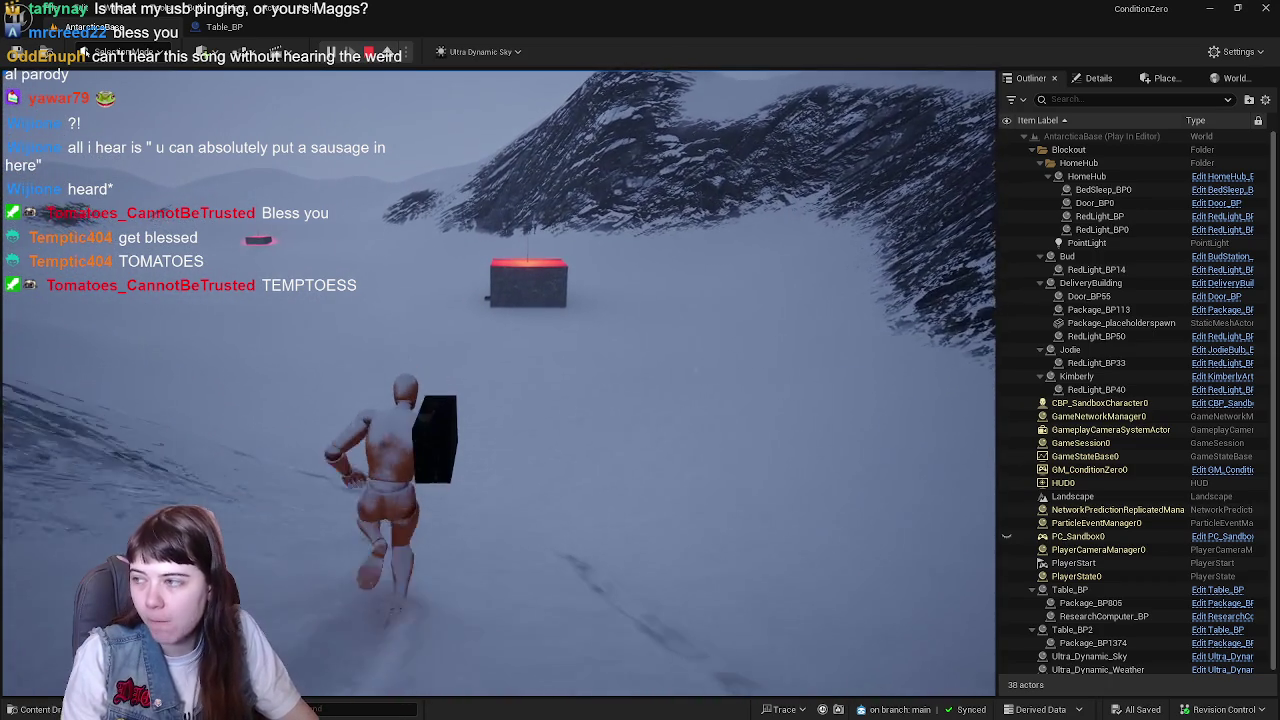
pyautogui.press('w')
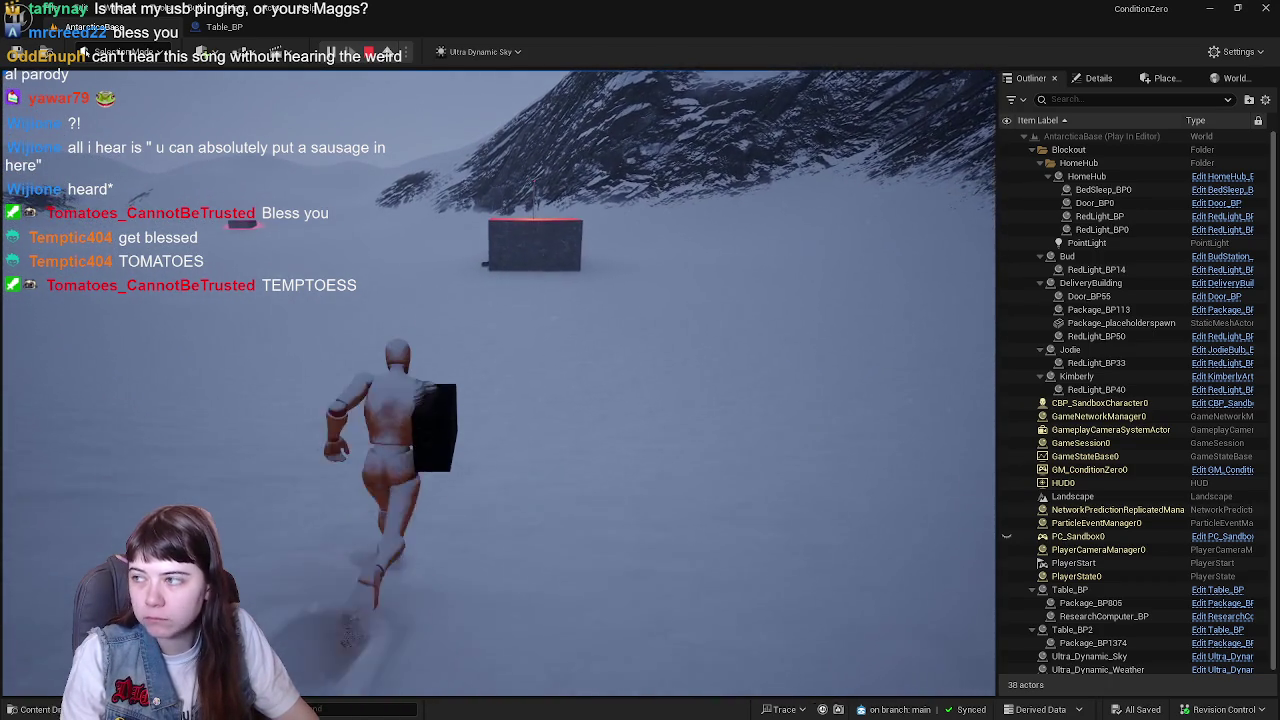
# - Carry the package to the dark building and walk through its red doorway to the table
pyautogui.press('w')
pyautogui.press('w')
pyautogui.press('w')
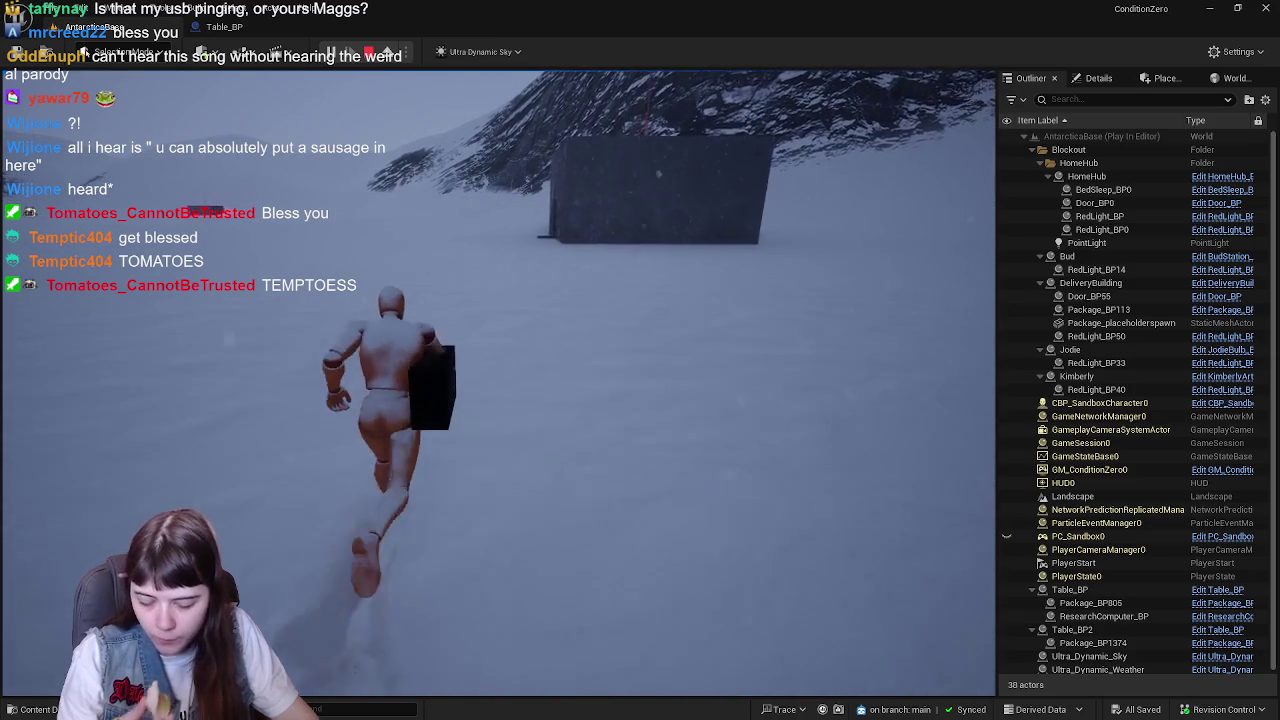
pyautogui.press('w')
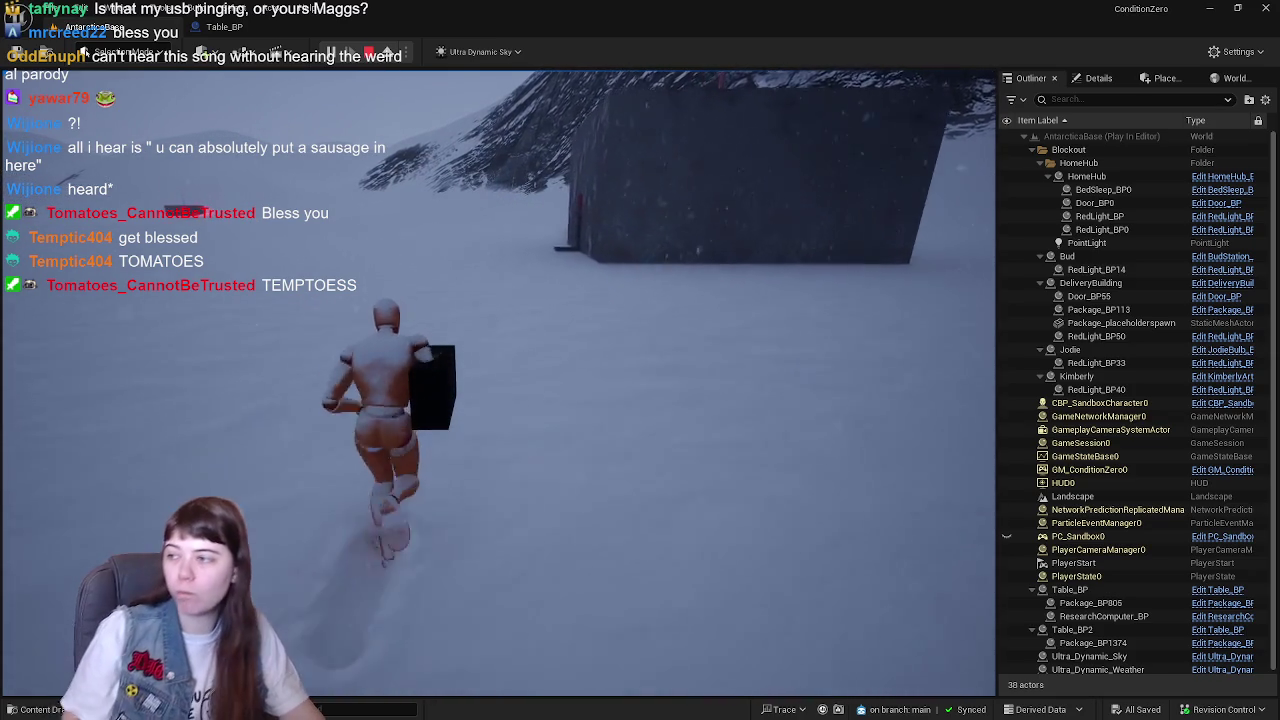
pyautogui.press('w')
pyautogui.press('w')
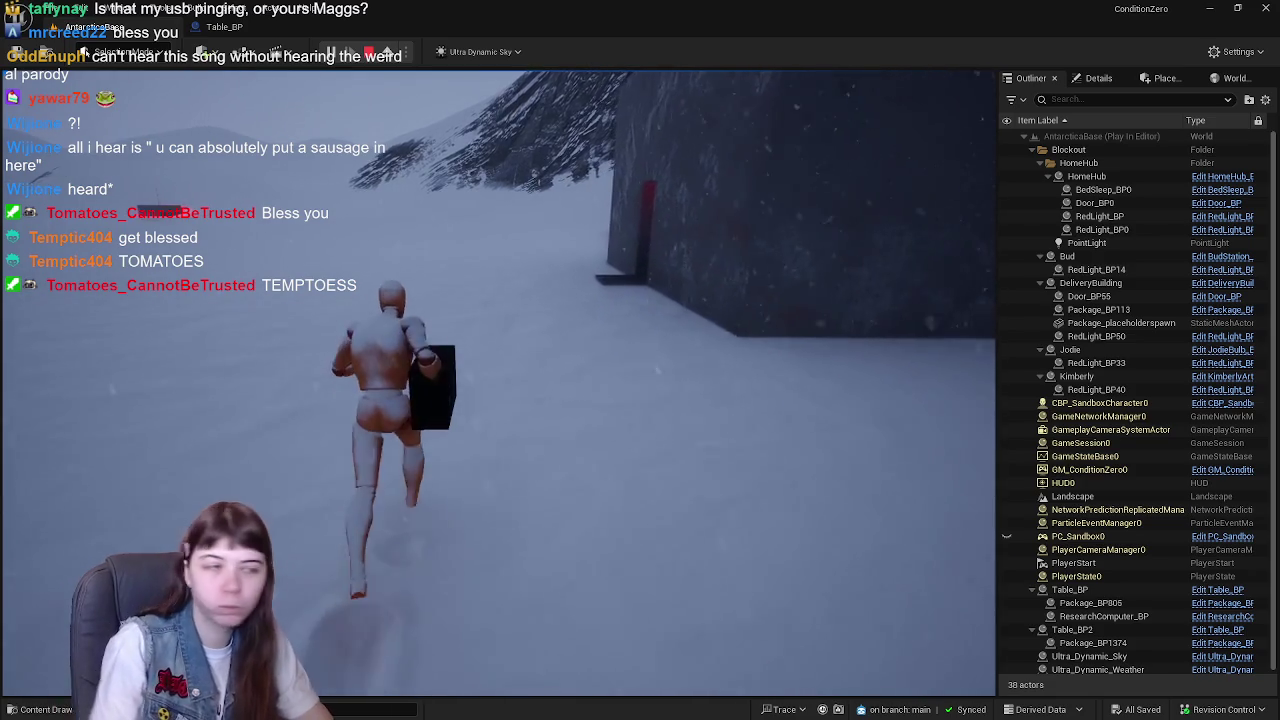
pyautogui.press('w')
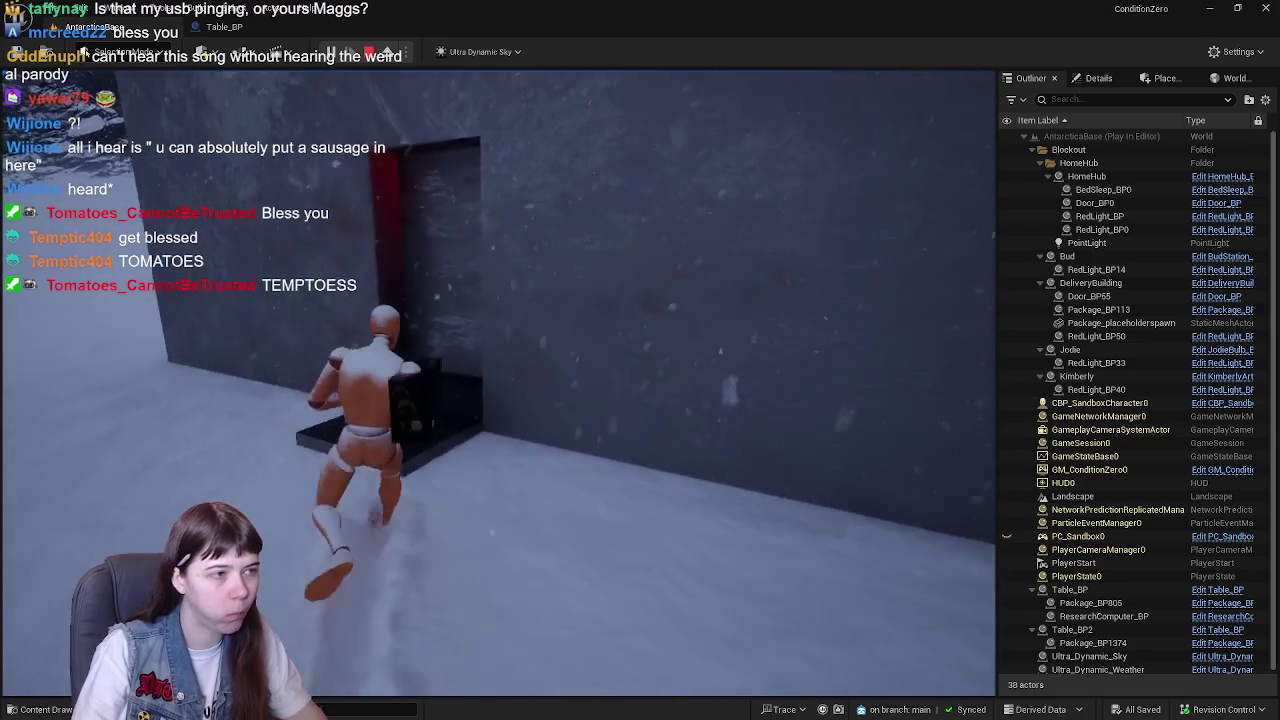
pyautogui.press('w')
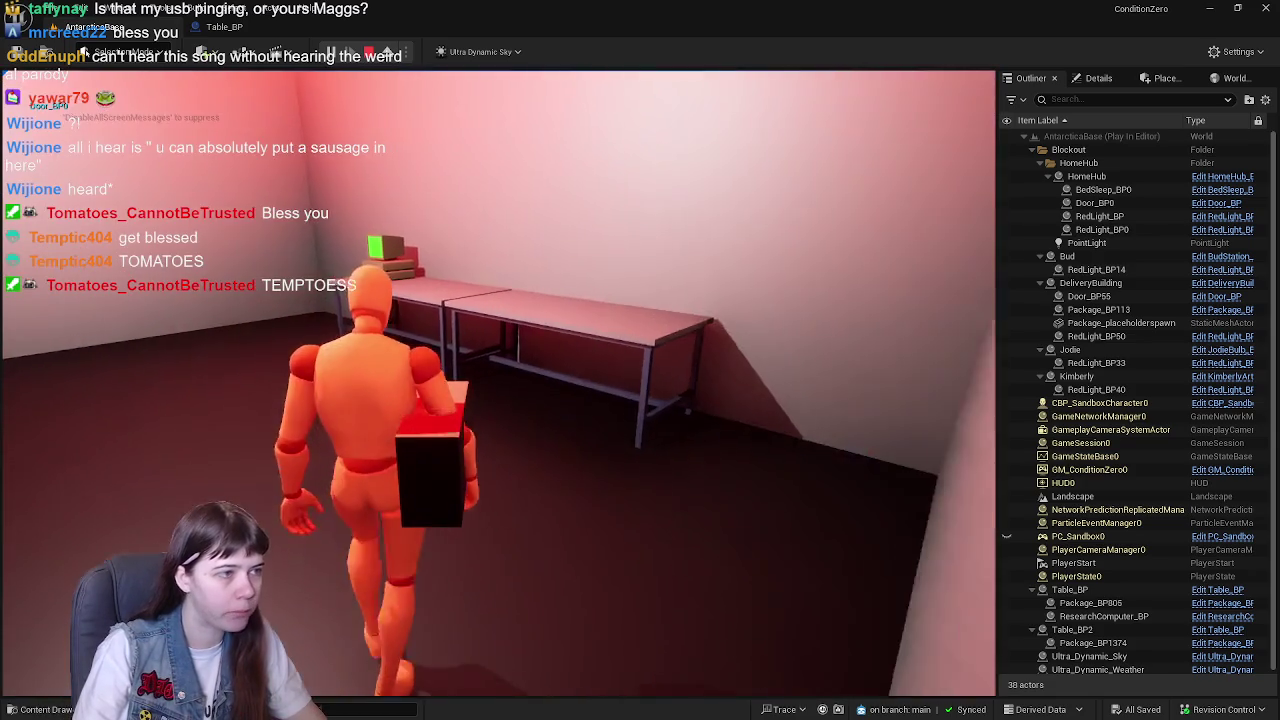
# - Set the package on the table, pick it up again and place it on the computer table
pyautogui.press('e')
pyautogui.press('e')
pyautogui.press('e')
pyautogui.press('e')
pyautogui.press('e')
pyautogui.press('w')
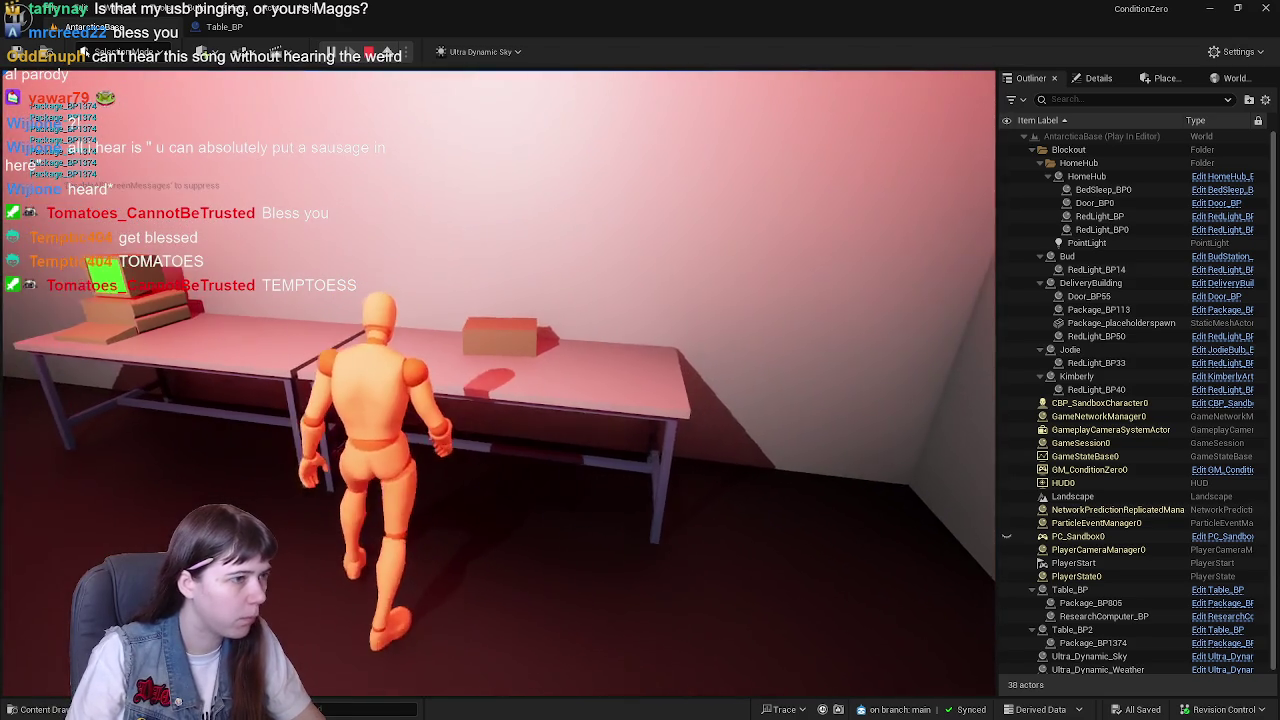
pyautogui.press('w')
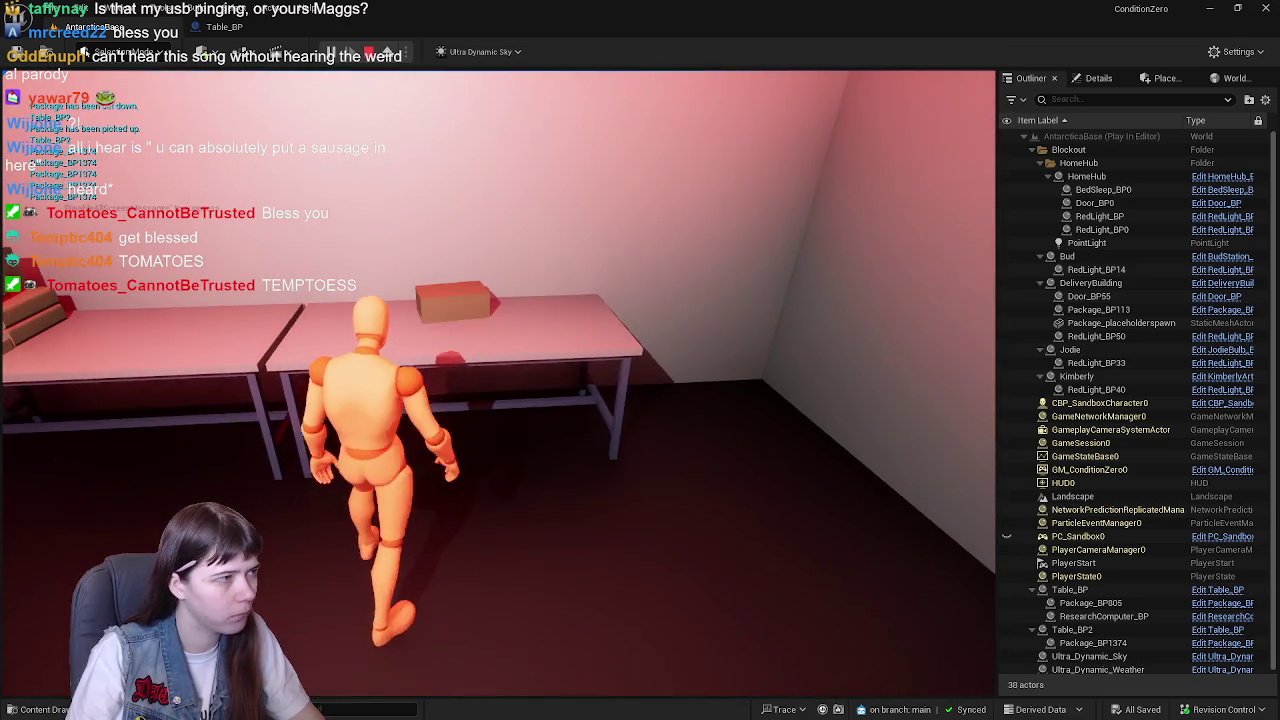
pyautogui.press('e')
pyautogui.press('e')
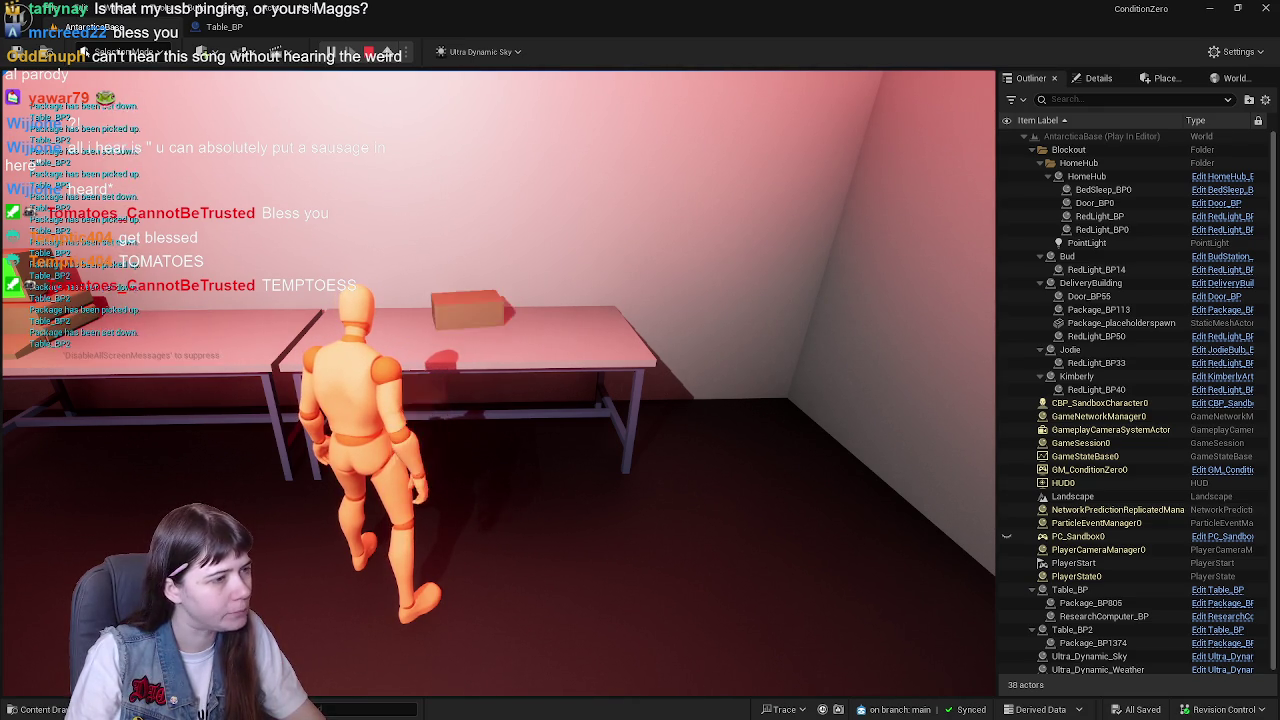
pyautogui.press('w')
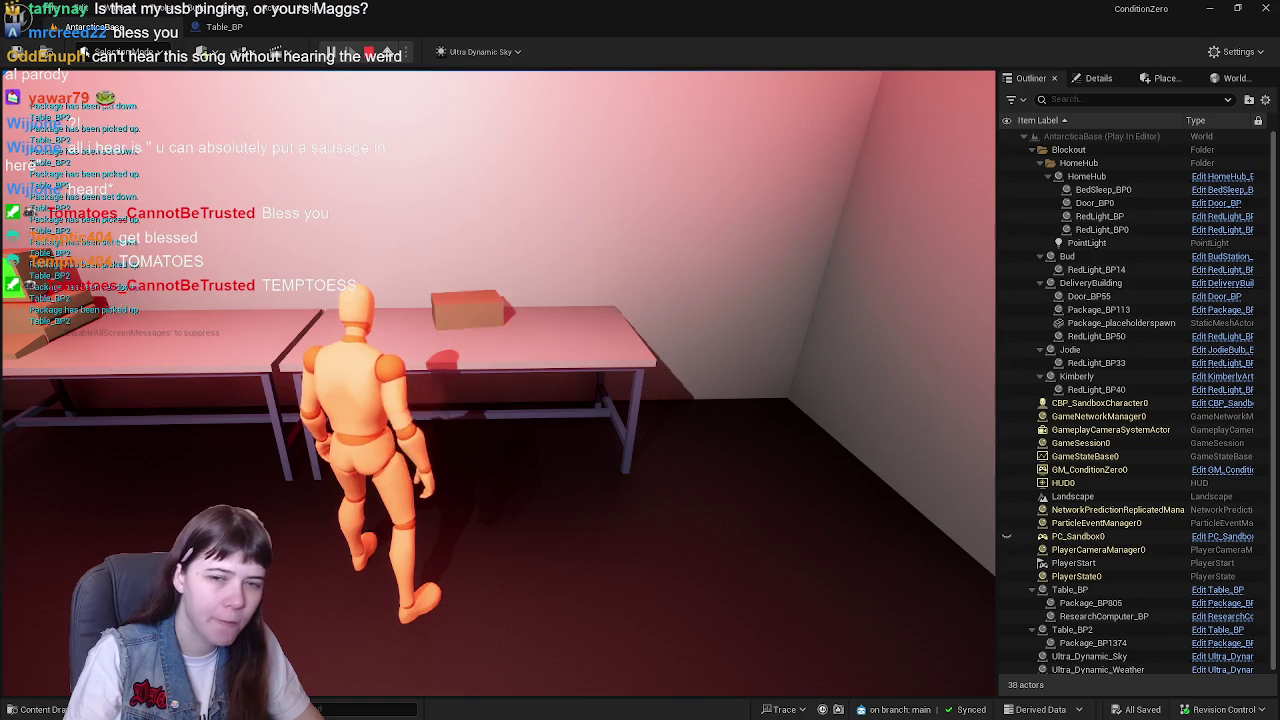
pyautogui.press('w')
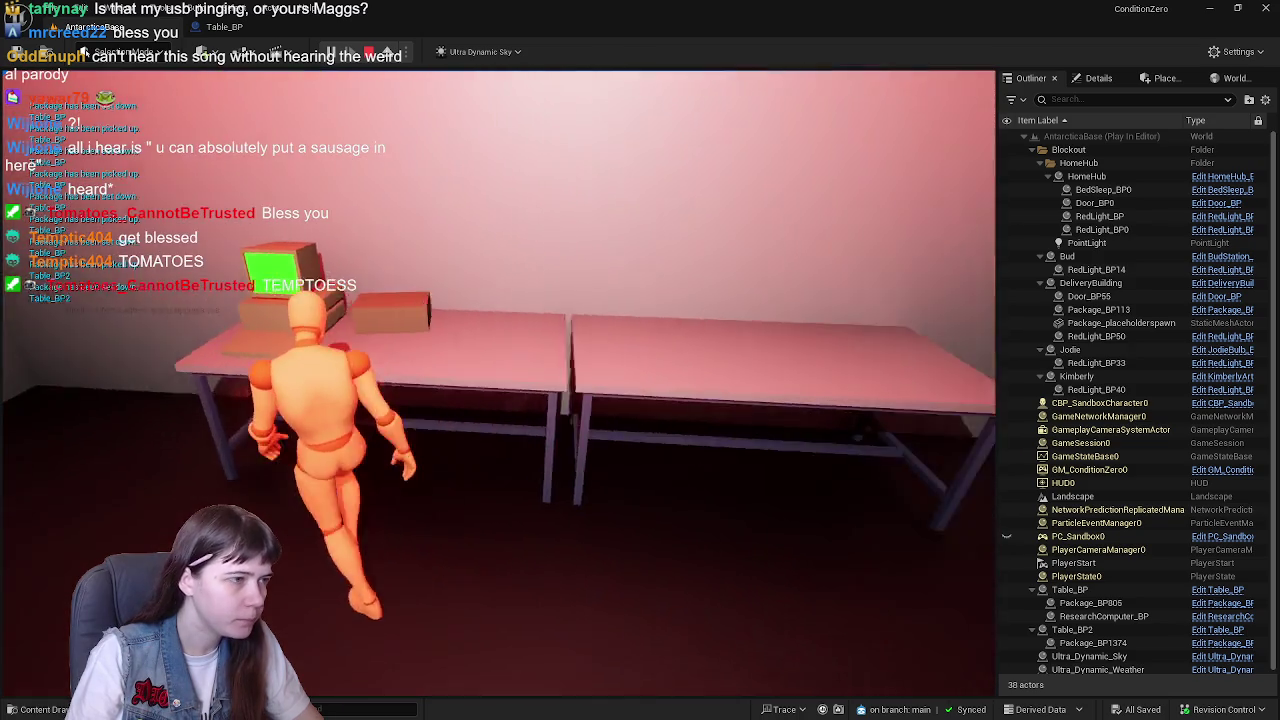
pyautogui.press('e')
pyautogui.press('w')
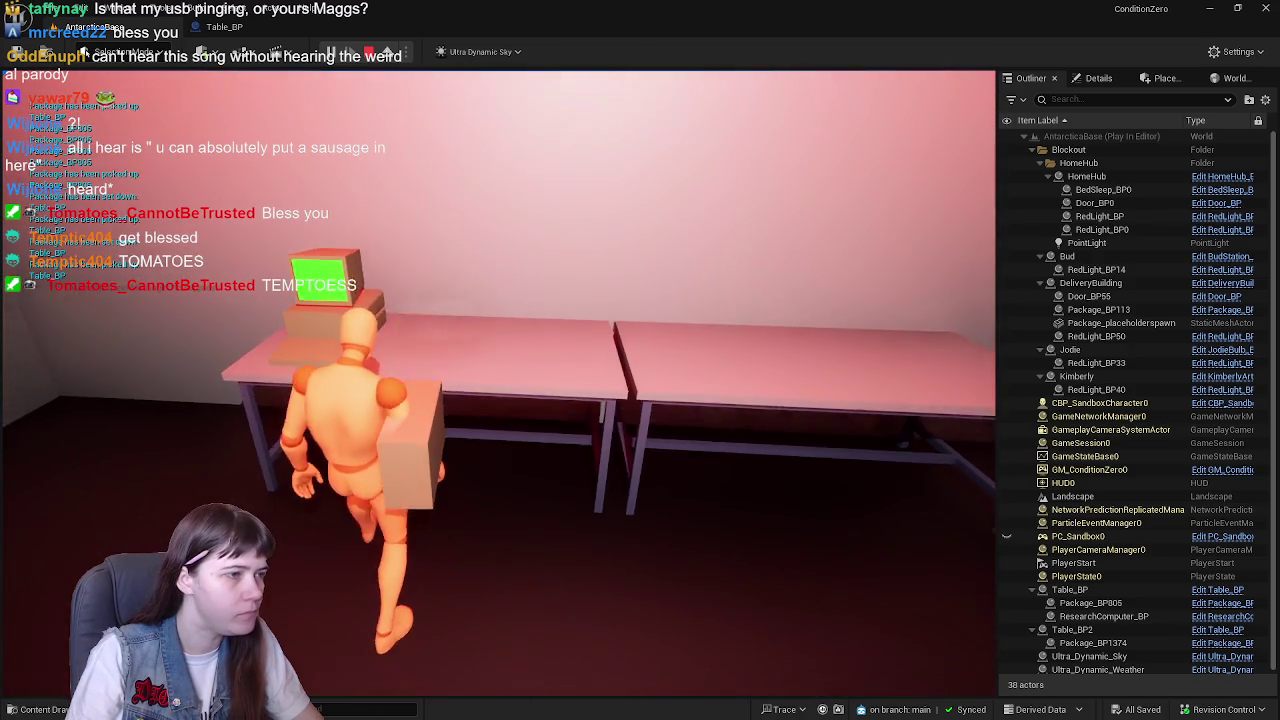
pyautogui.press('e')
# - Reposition beside the table and retry picking up and setting down the package
pyautogui.press('d')
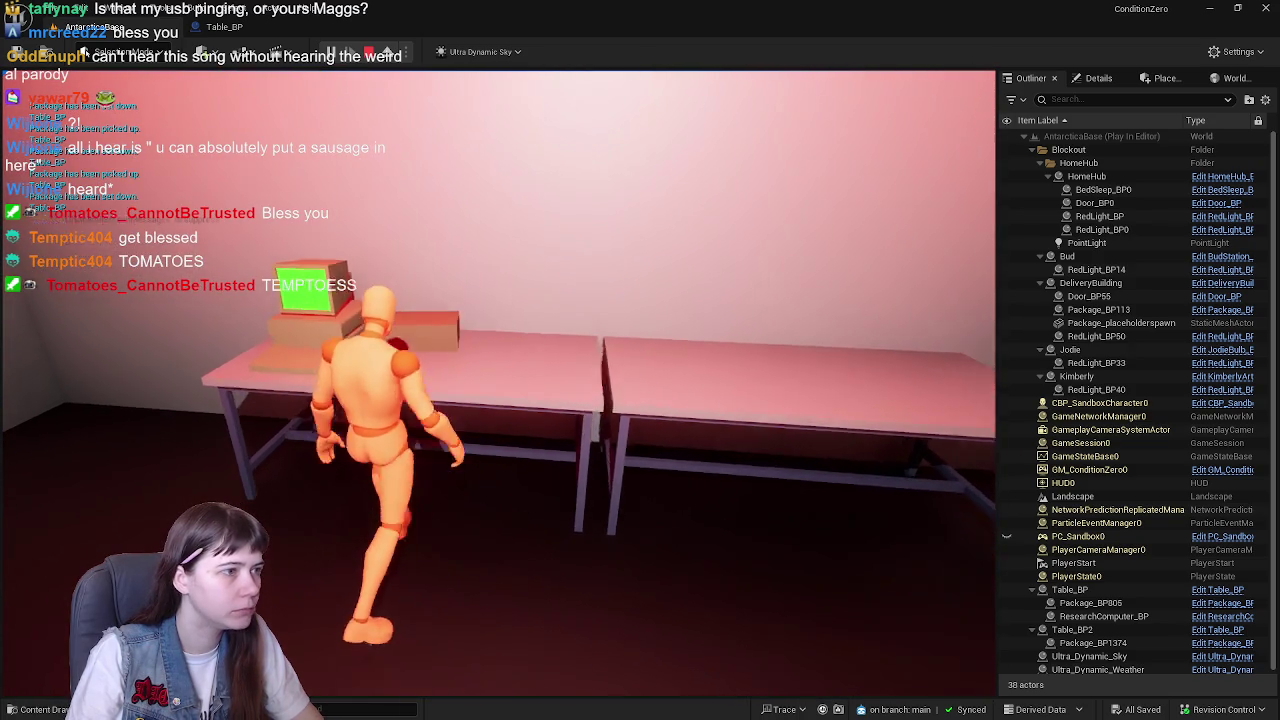
pyautogui.press('a')
pyautogui.press('e')
pyautogui.press('e')
pyautogui.press('e')
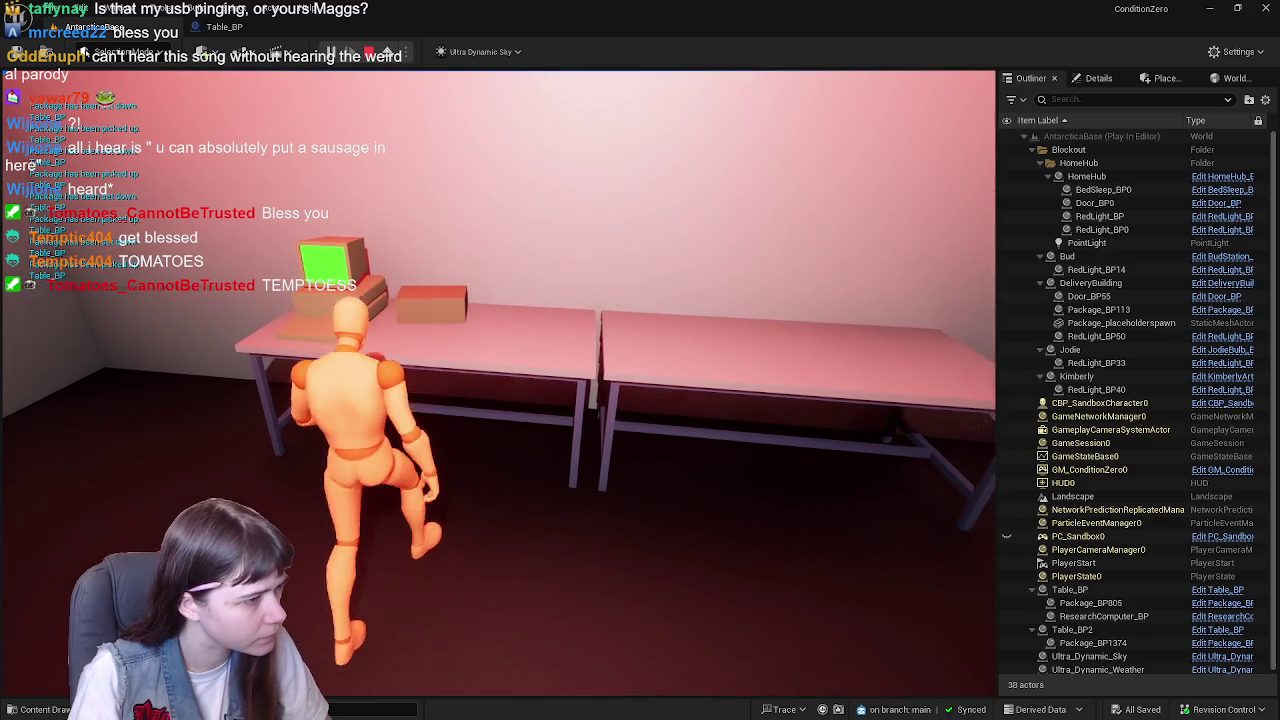
pyautogui.press('e')
pyautogui.press('a')
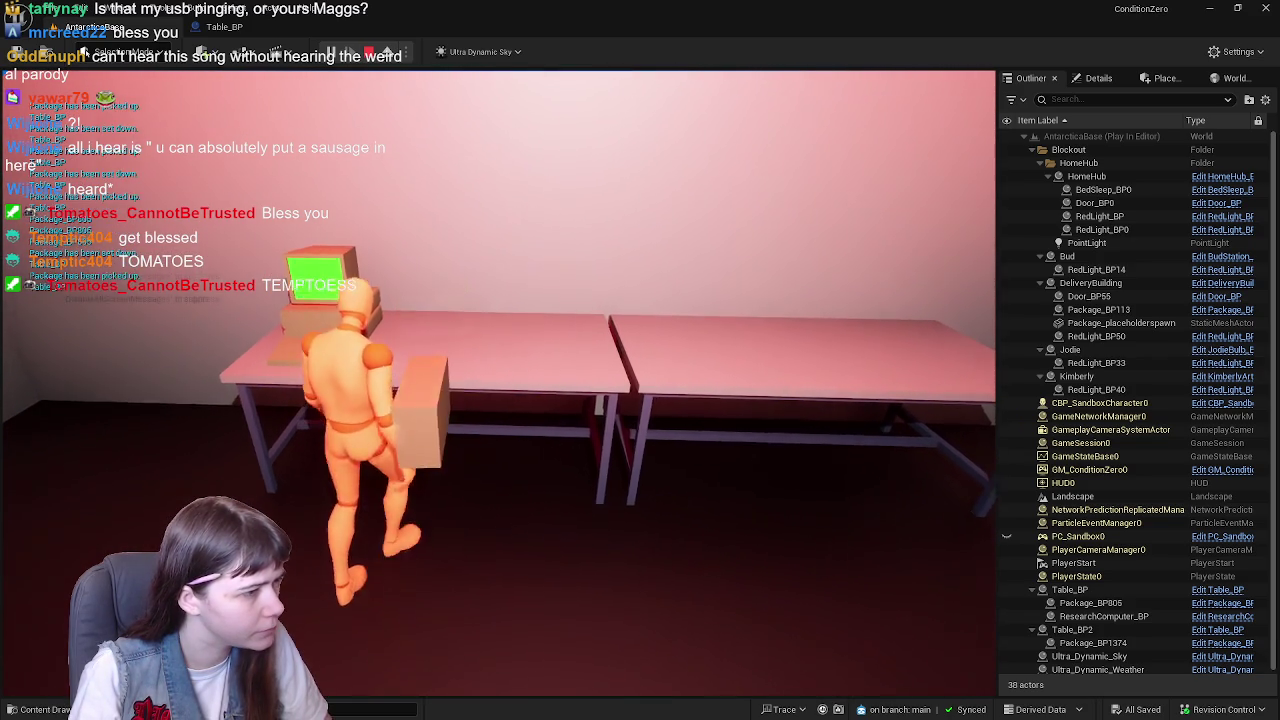
pyautogui.press('e')
pyautogui.press('e')
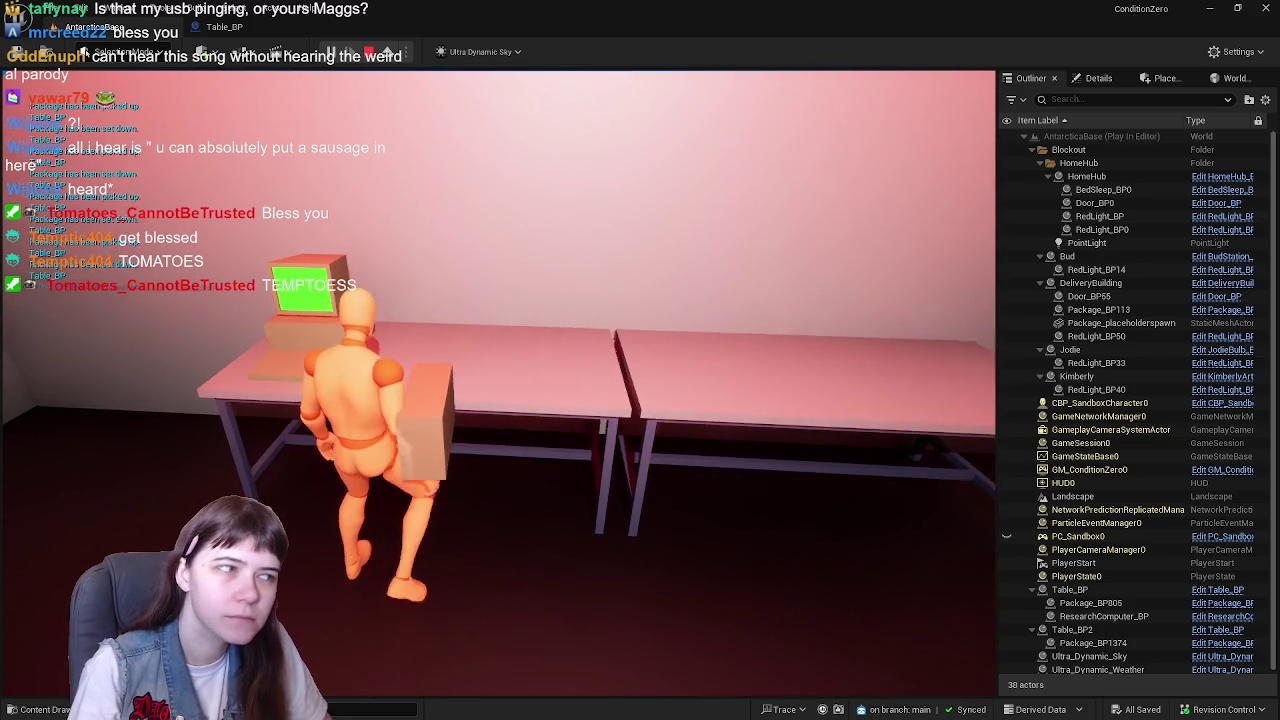
pyautogui.press('s')
pyautogui.press('a')
pyautogui.press('e')
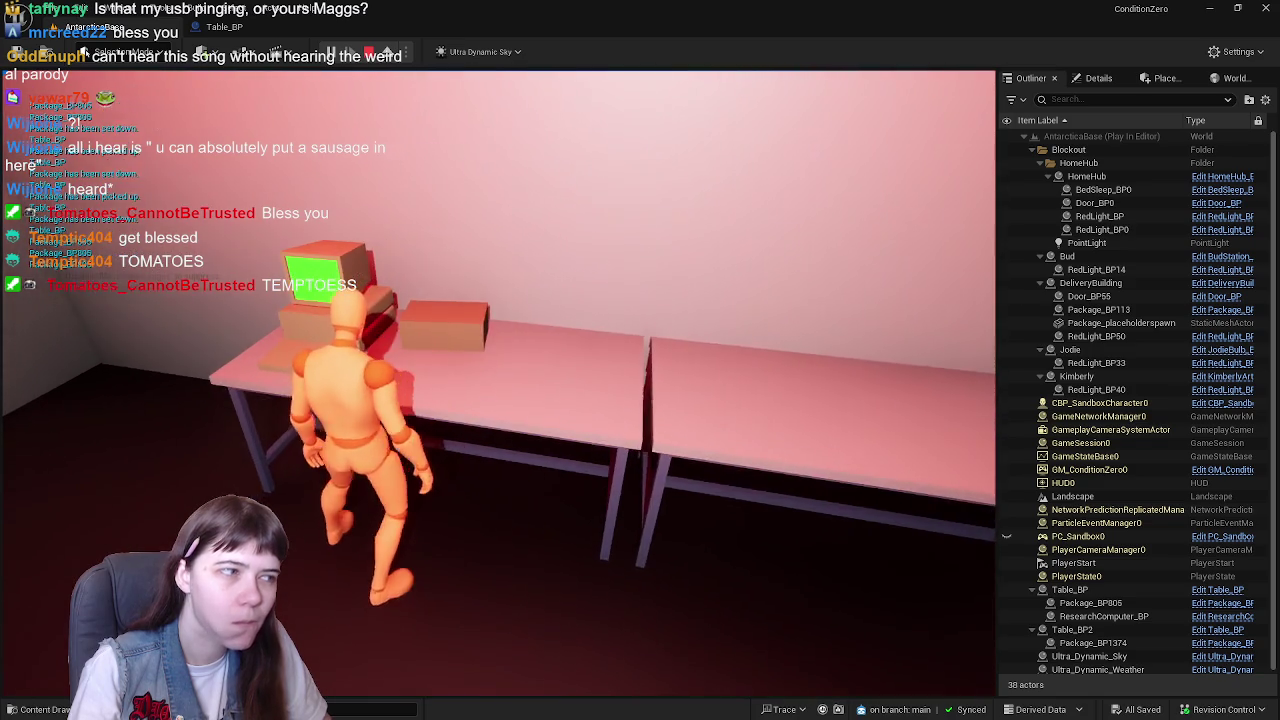
# - Pick the package up and set it down on the table again, then stop playing
pyautogui.press('e')
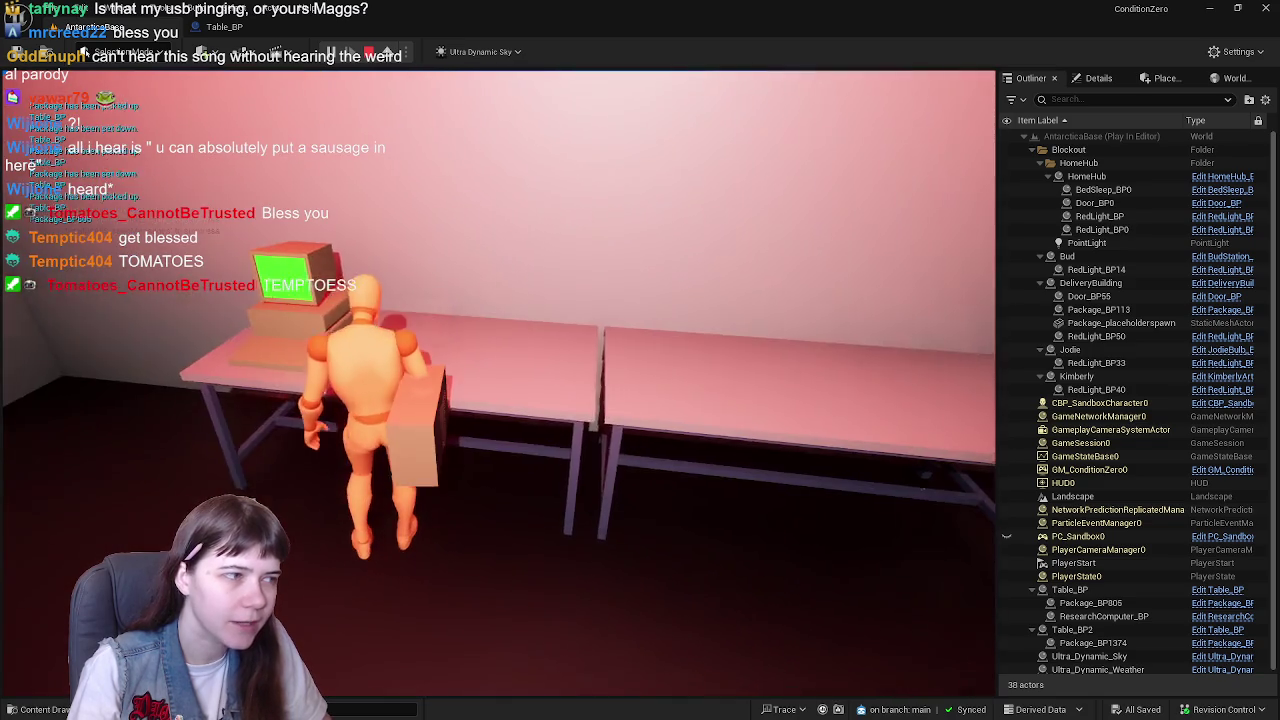
pyautogui.press('e')
pyautogui.press('s')
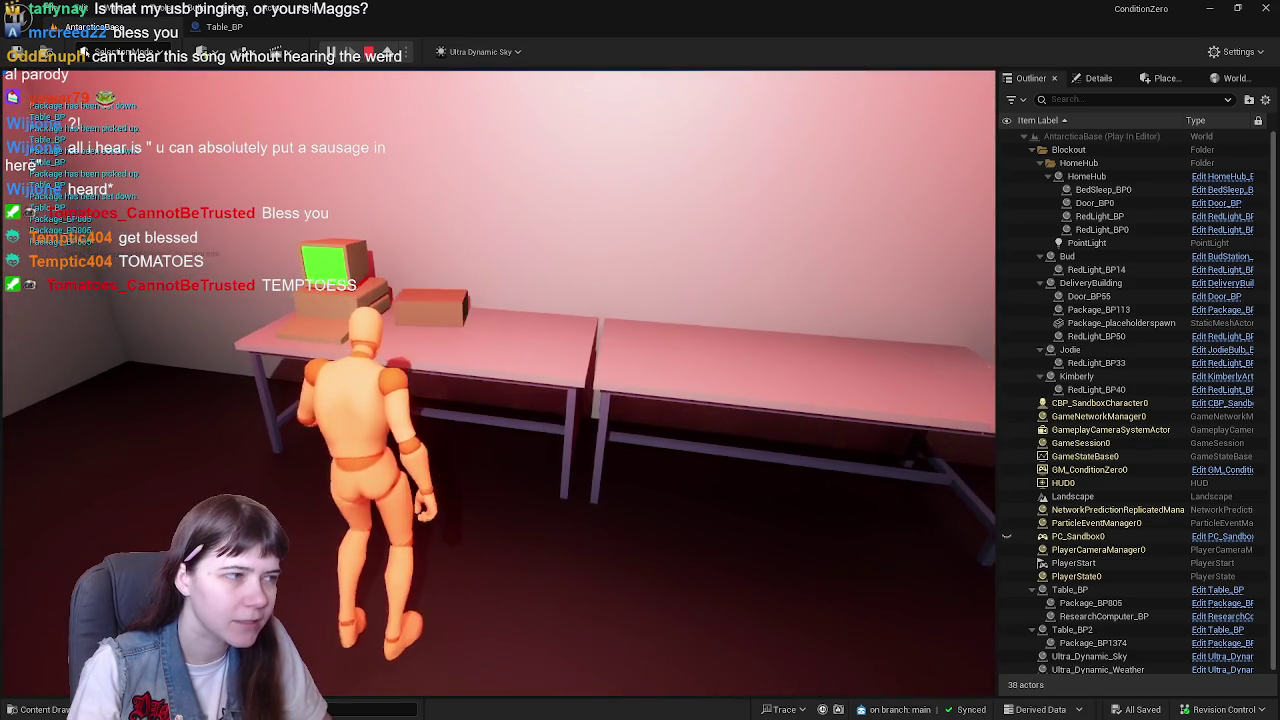
pyautogui.press('a')
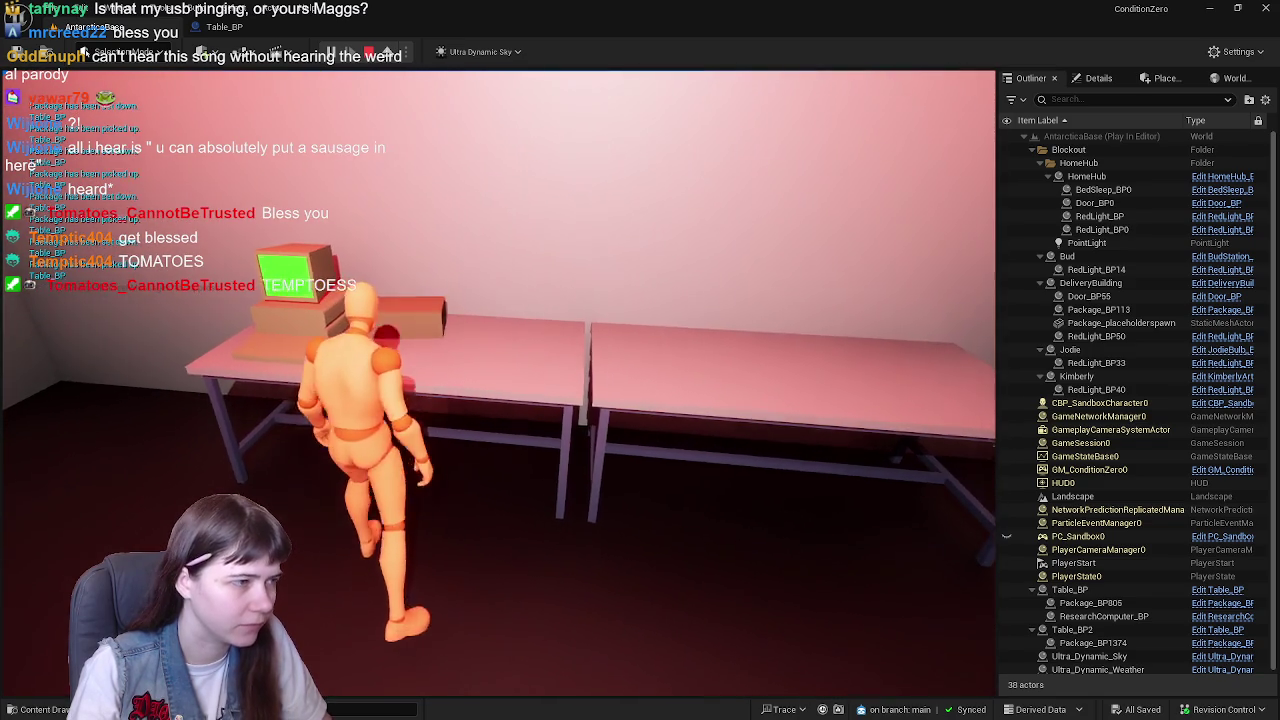
pyautogui.press('e')
pyautogui.press('w')
pyautogui.press('w')
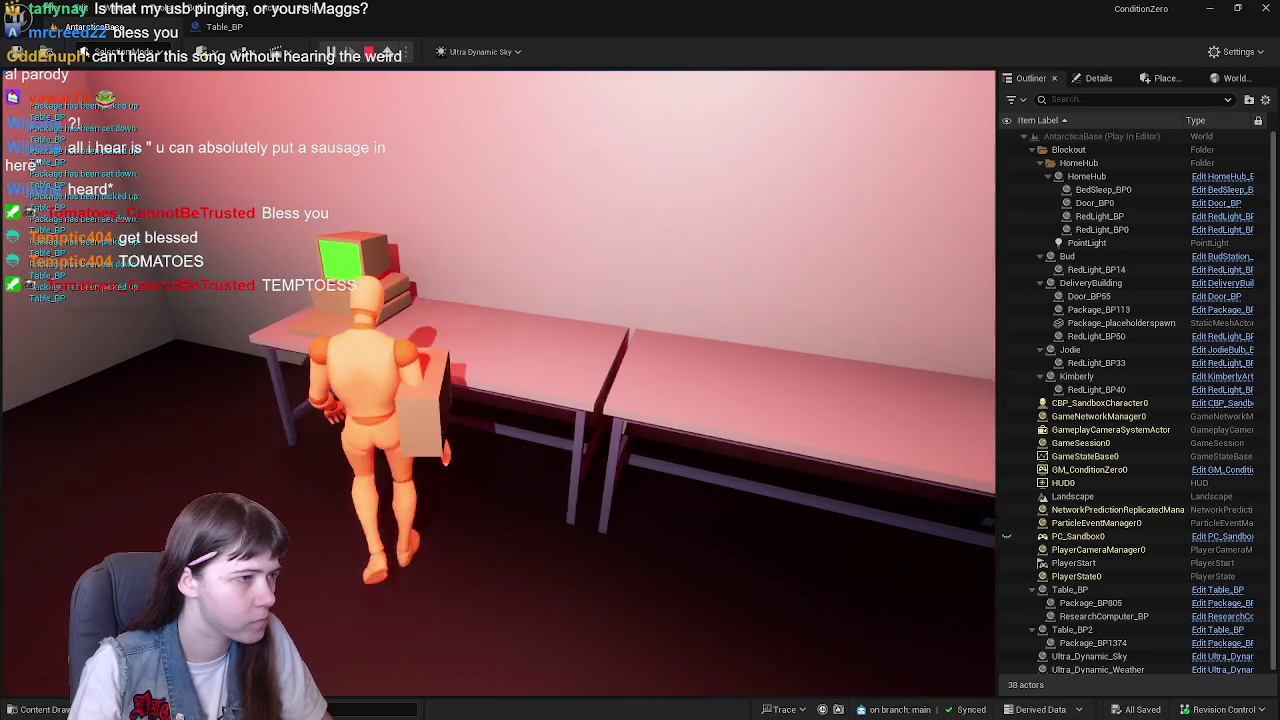
pyautogui.press('e')
pyautogui.press('e')
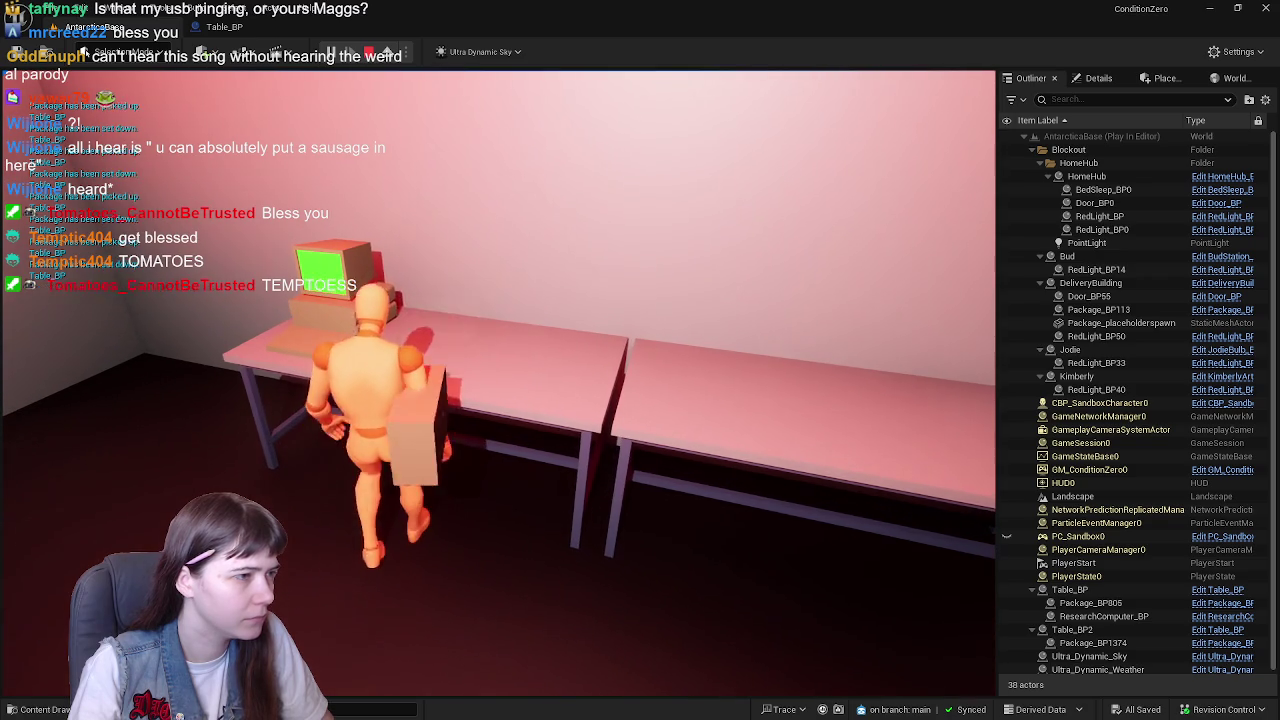
pyautogui.press('e')
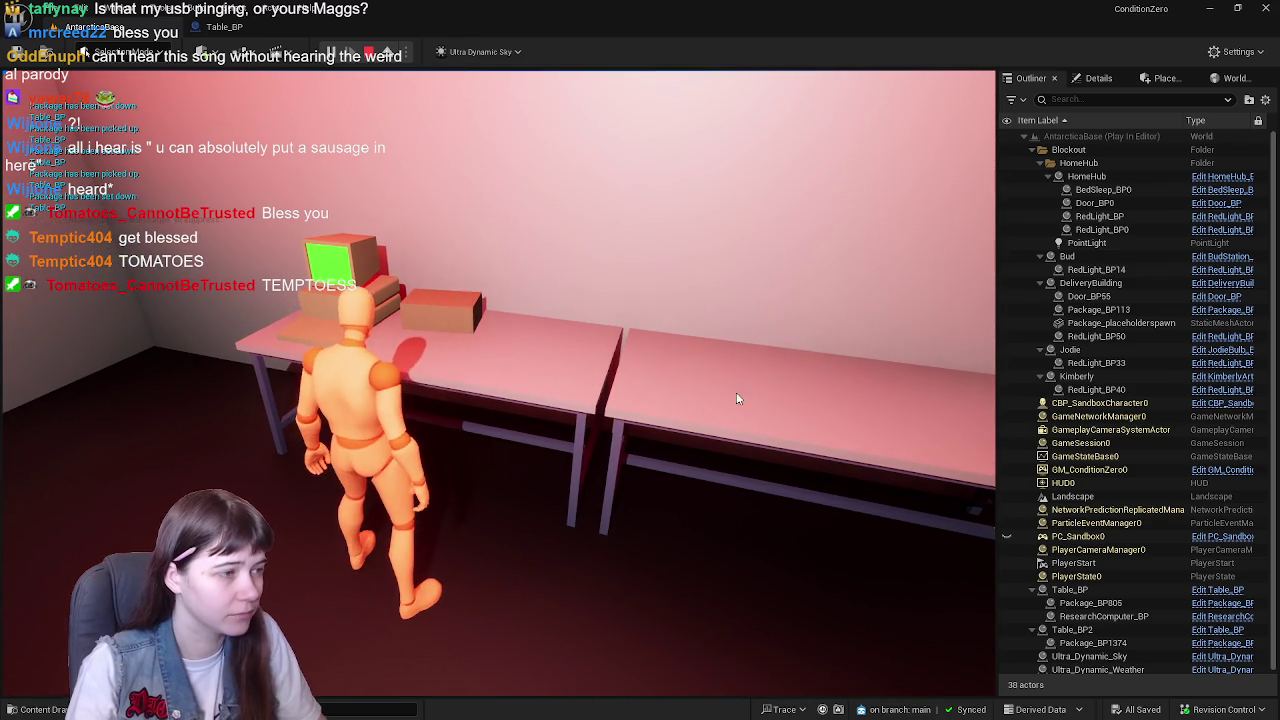
pyautogui.press('Escape')
# - Deselect Table_BP in the level viewport
pyautogui.click(1119, 566)
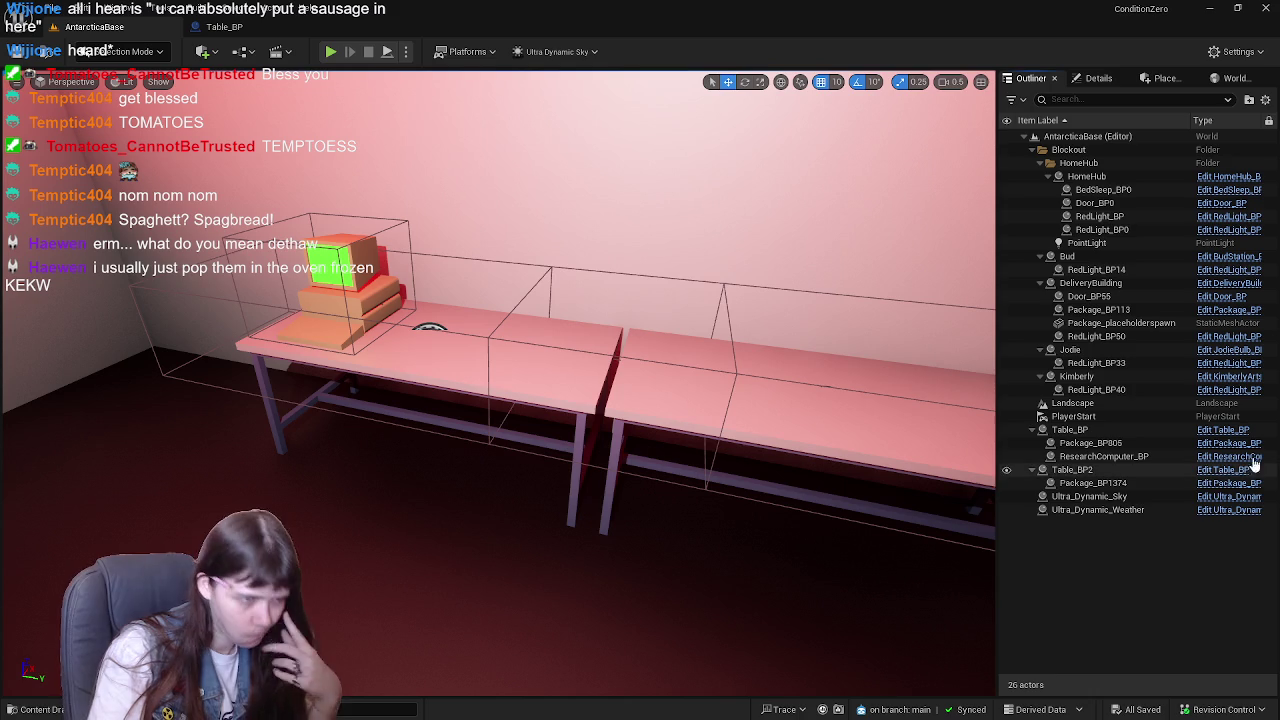
# - Save the level, close Table_BP, and play-test running through the canyon before stopping with Esc
pyautogui.click(18, 55)
pyautogui.click(282, 36)
pyautogui.click(312, 27)
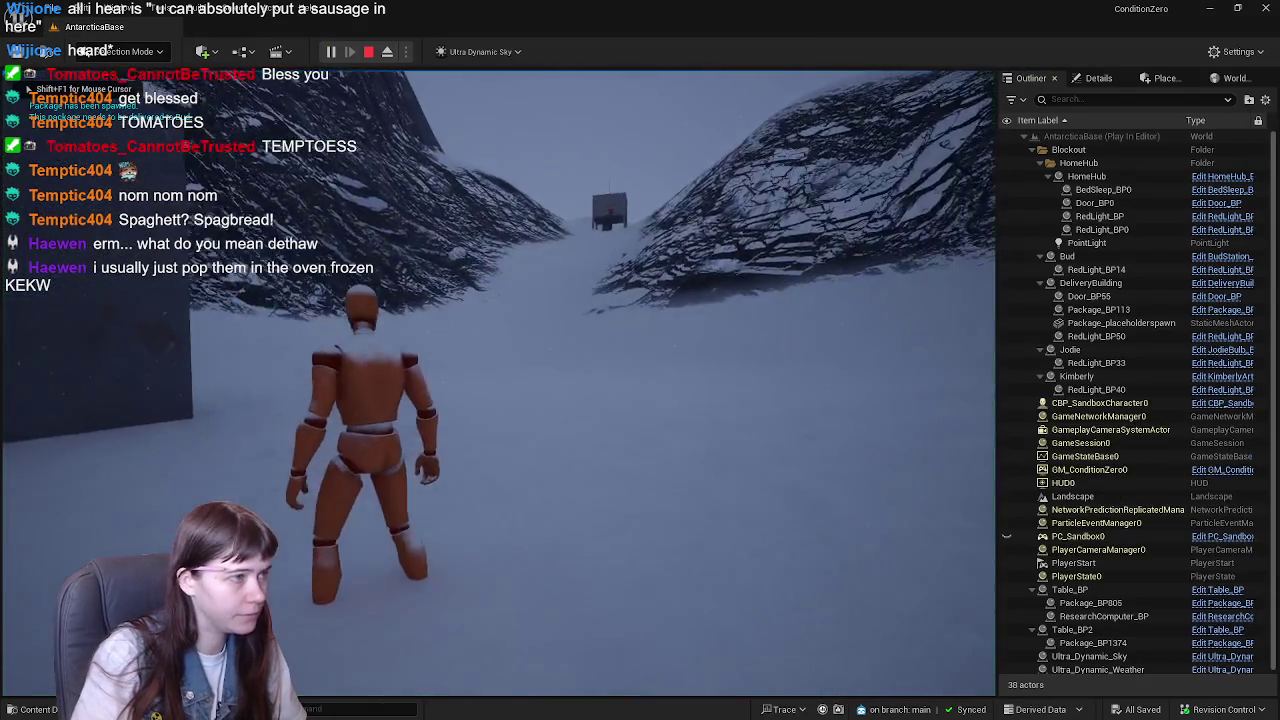
pyautogui.press('w')
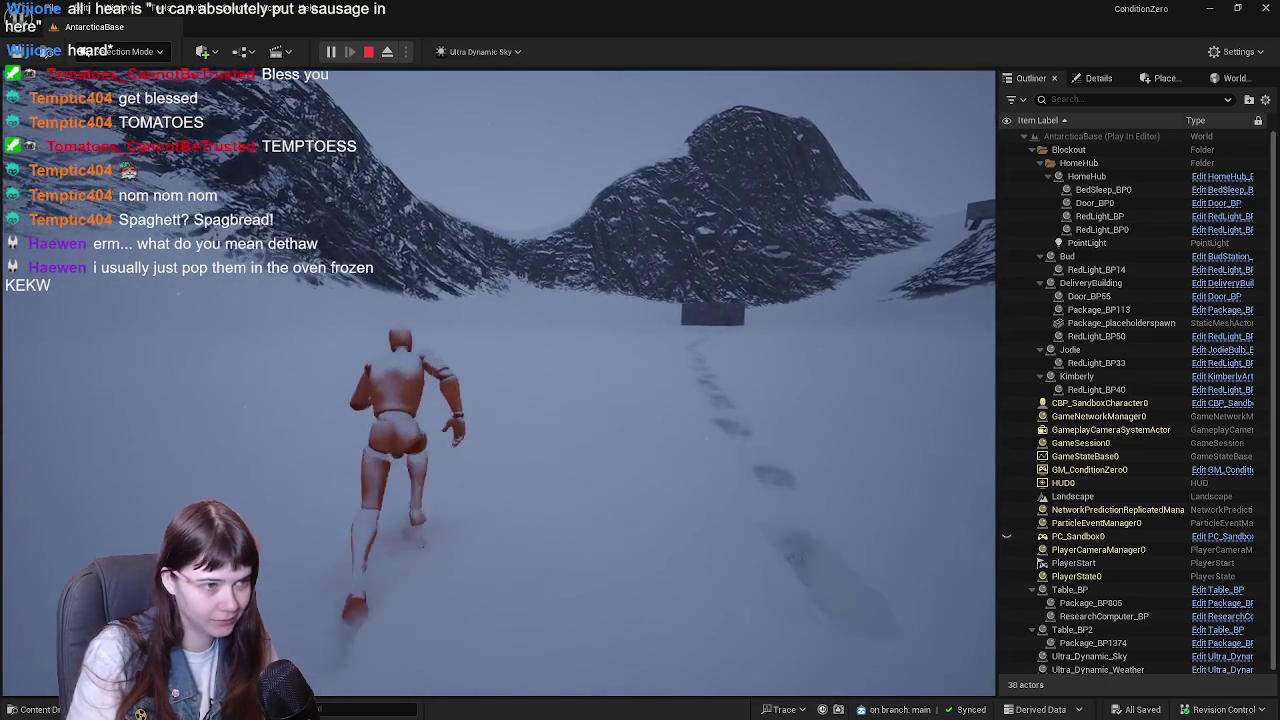
pyautogui.press('Escape')
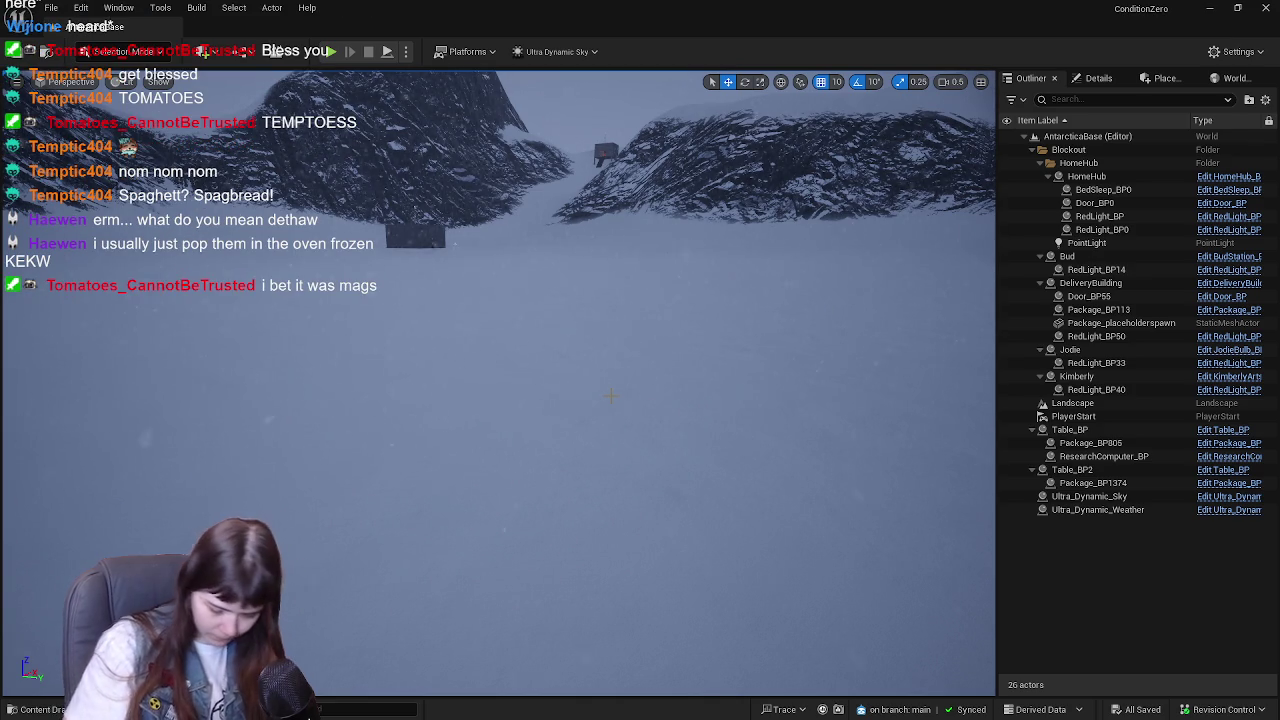
# - Select the PlayerStart and move it onto the red-lit room's floor
pyautogui.scroll(-5, 498, 380)
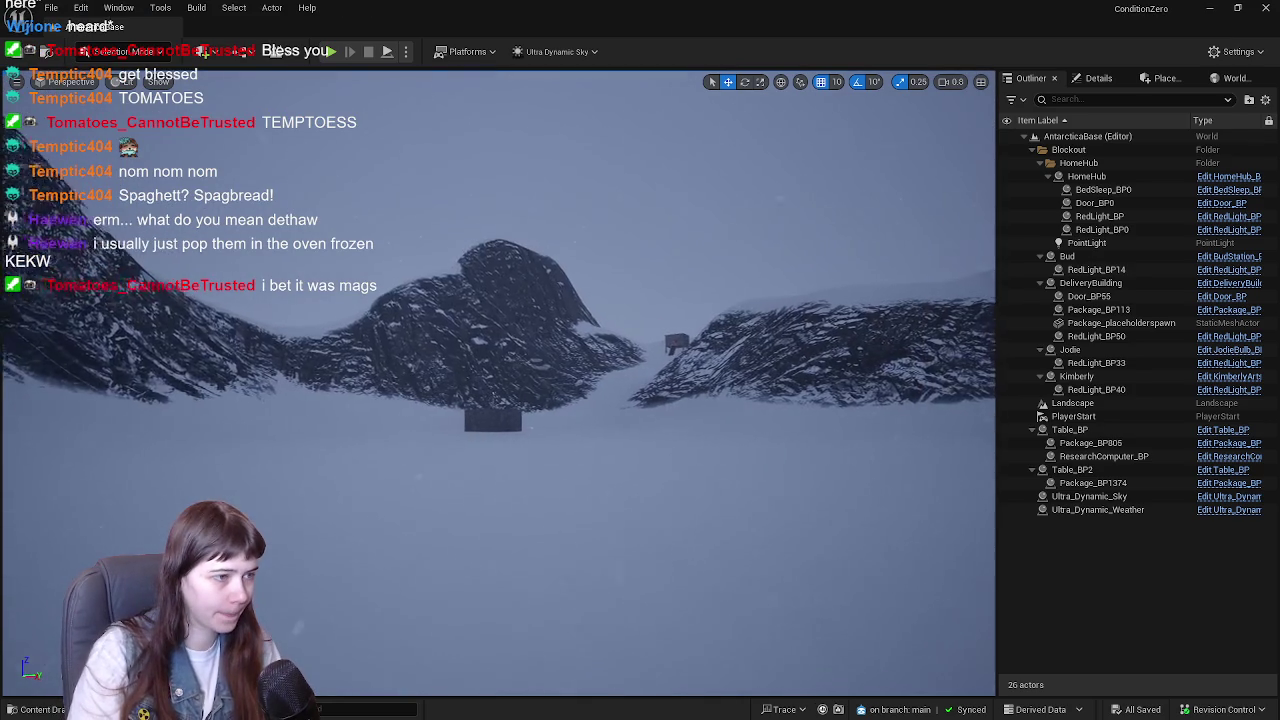
pyautogui.scroll(10, 538, 422)
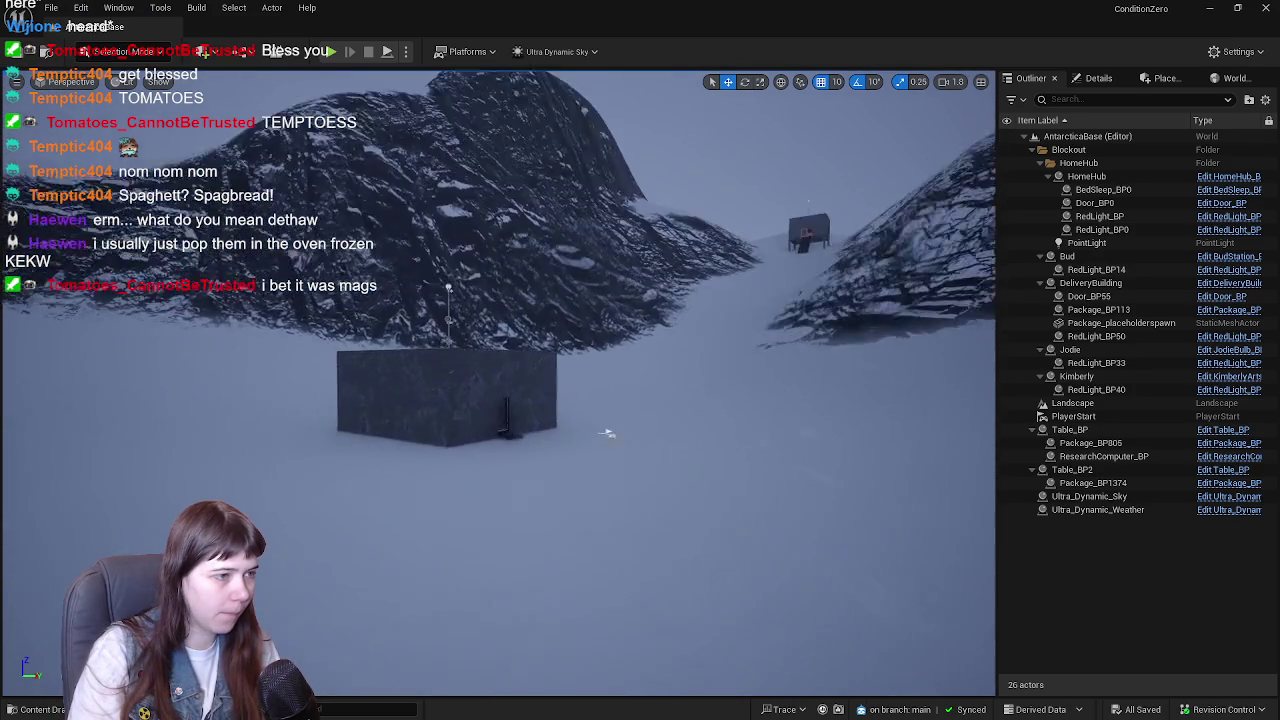
pyautogui.scroll(-2, 538, 422)
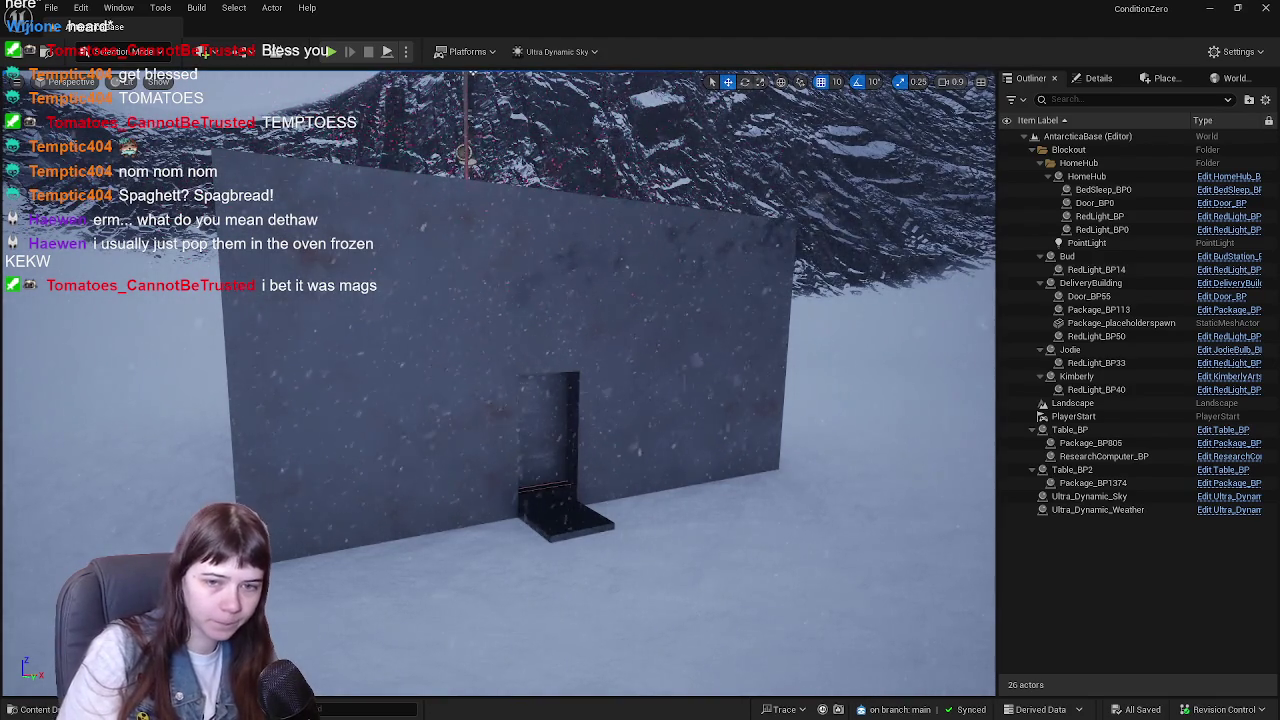
pyautogui.moveTo(766, 355); pyautogui.dragTo(790, 356)
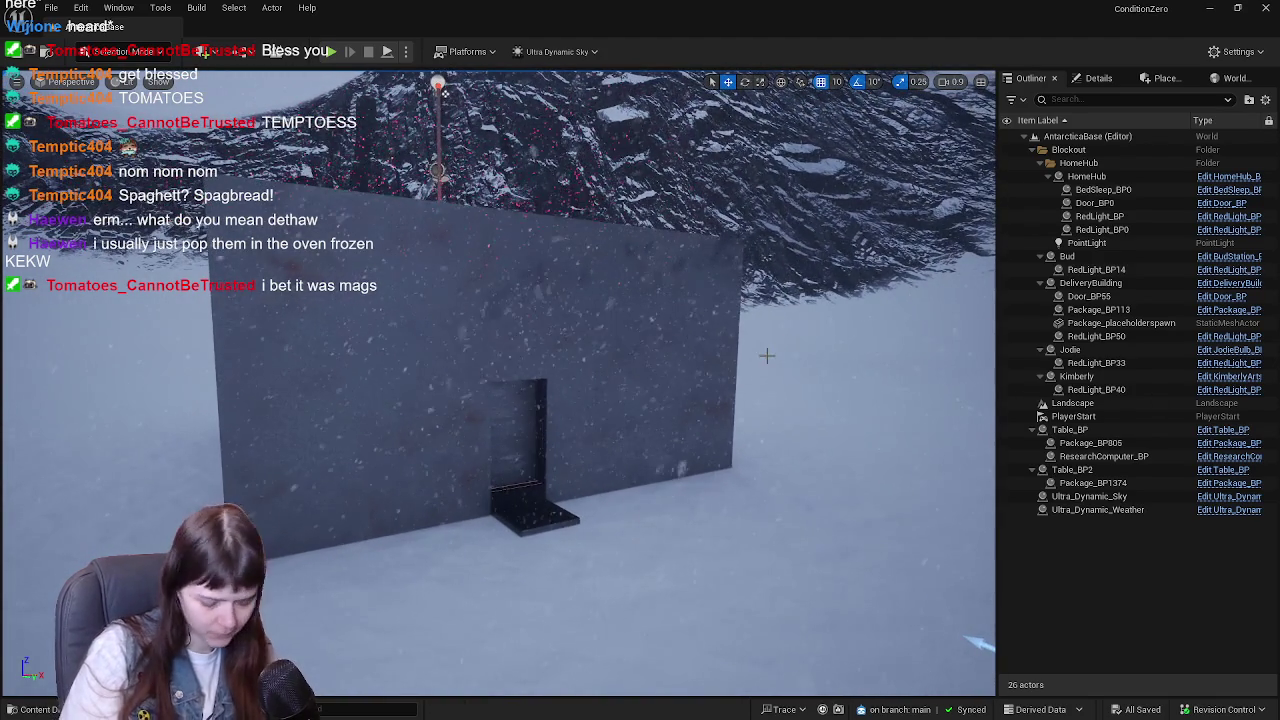
pyautogui.moveTo(762, 373)
pyautogui.mouseDown()
pyautogui.moveTo(768, 335)
pyautogui.moveTo(785, 325)
pyautogui.mouseUp()
pyautogui.click(628, 505)
pyautogui.press('w')
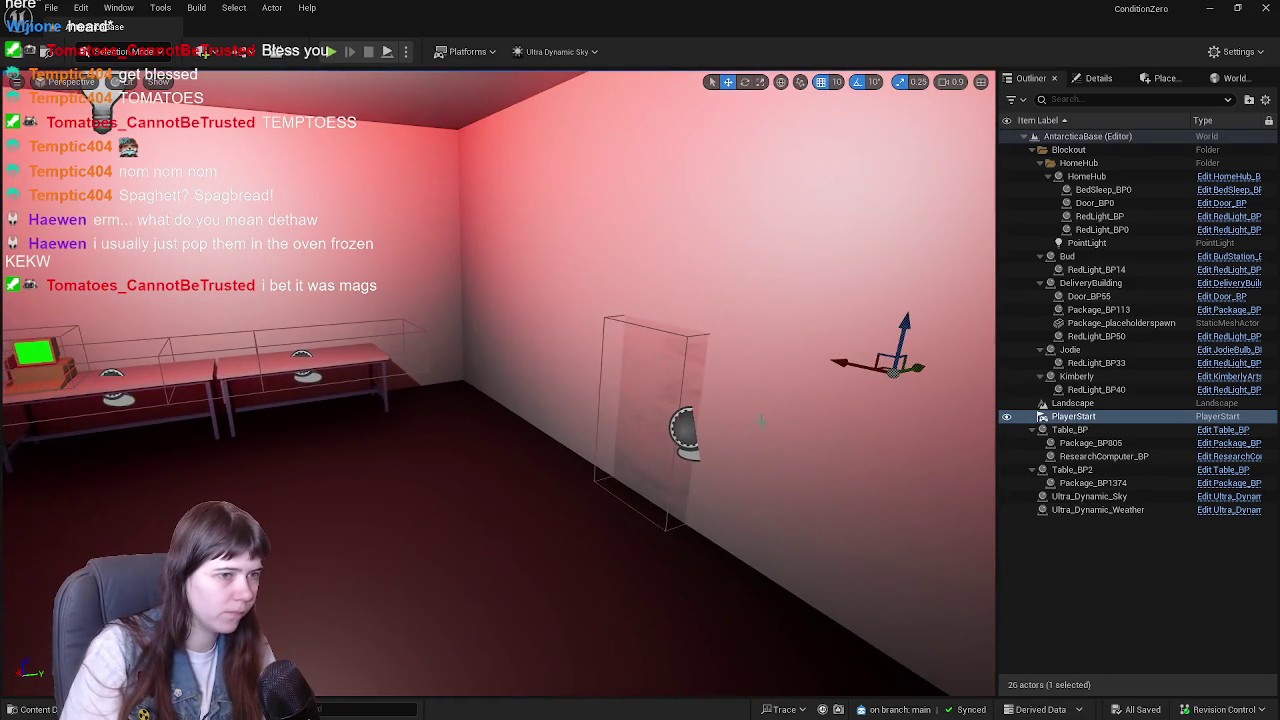
pyautogui.moveTo(905, 366)
pyautogui.mouseDown()
pyautogui.moveTo(391, 443)
pyautogui.moveTo(395, 465)
pyautogui.mouseUp()
pyautogui.press('f')
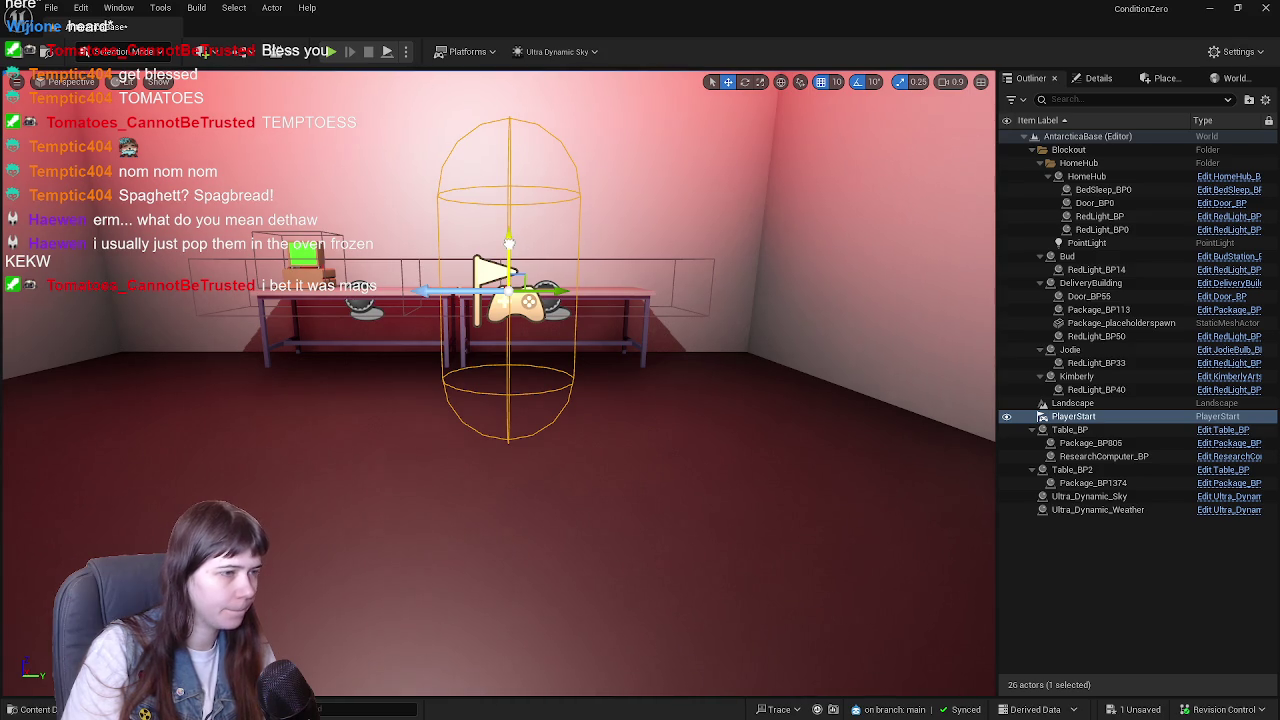
pyautogui.moveTo(613, 317)
pyautogui.mouseDown()
pyautogui.moveTo(570, 340)
pyautogui.moveTo(600, 370)
pyautogui.moveTo(620, 360)
pyautogui.moveTo(565, 357)
pyautogui.moveTo(612, 358)
pyautogui.moveTo(580, 410)
pyautogui.moveTo(651, 395)
pyautogui.mouseUp()
# - Adjust the PlayerStart's rotation and position, undo the extra move, and save the map
pyautogui.press('e')
pyautogui.press('w')
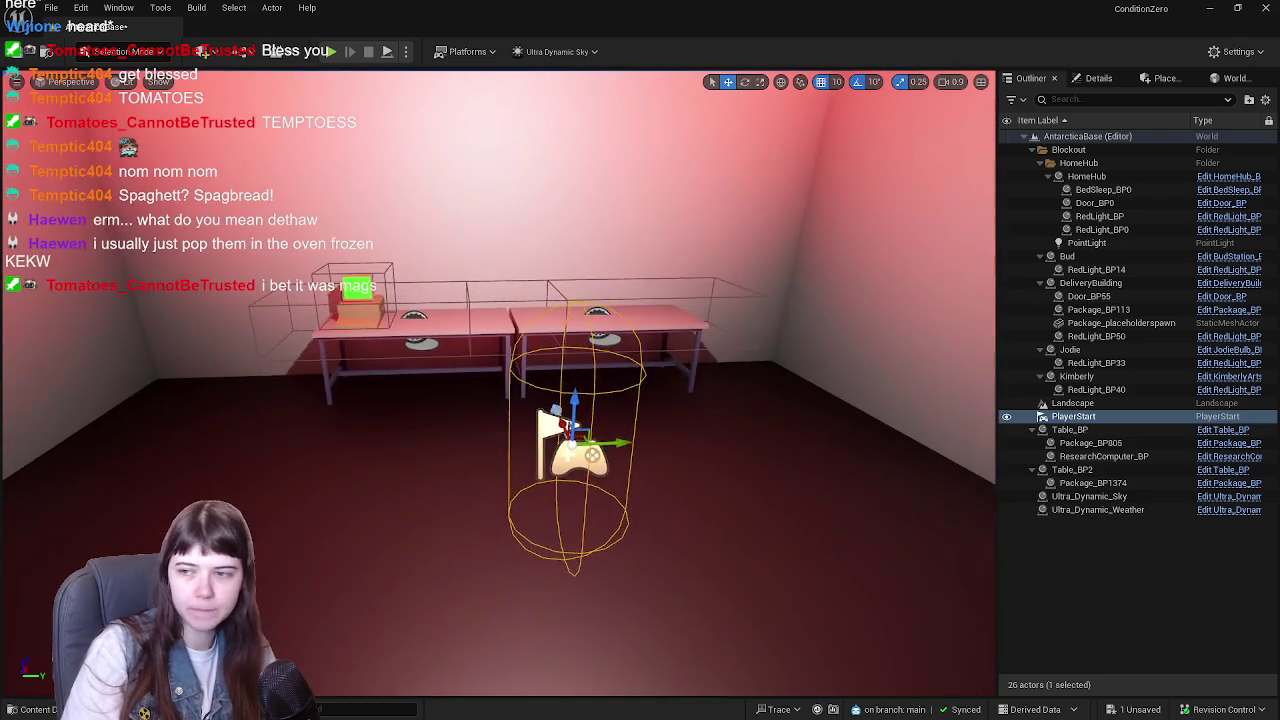
pyautogui.moveTo(609, 443); pyautogui.dragTo(440, 450)
pyautogui.moveTo(560, 450)
pyautogui.mouseDown()
pyautogui.moveTo(675, 417)
pyautogui.moveTo(363, 453)
pyautogui.moveTo(245, 425)
pyautogui.moveTo(546, 460)
pyautogui.moveTo(543, 405)
pyautogui.moveTo(460, 406)
pyautogui.mouseUp()
pyautogui.hotkey('ctrl', 'z')
pyautogui.click(1106, 568)
pyautogui.click(555, 480)
pyautogui.hotkey('ctrl', 's')
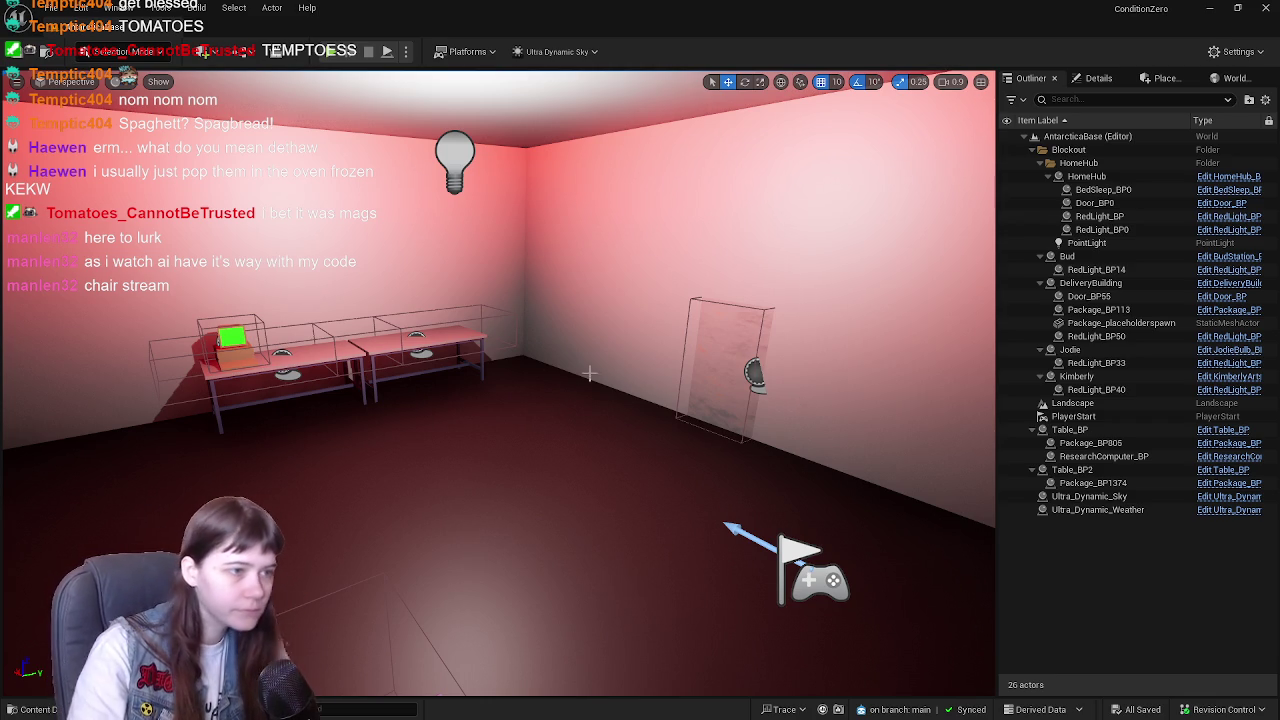
# - Look around the tables and computer, save the level, and open the Content Drawer
pyautogui.moveTo(585, 421)
pyautogui.mouseDown()
pyautogui.moveTo(545, 385)
pyautogui.moveTo(623, 419)
pyautogui.mouseUp()
pyautogui.hotkey('ctrl', 's')
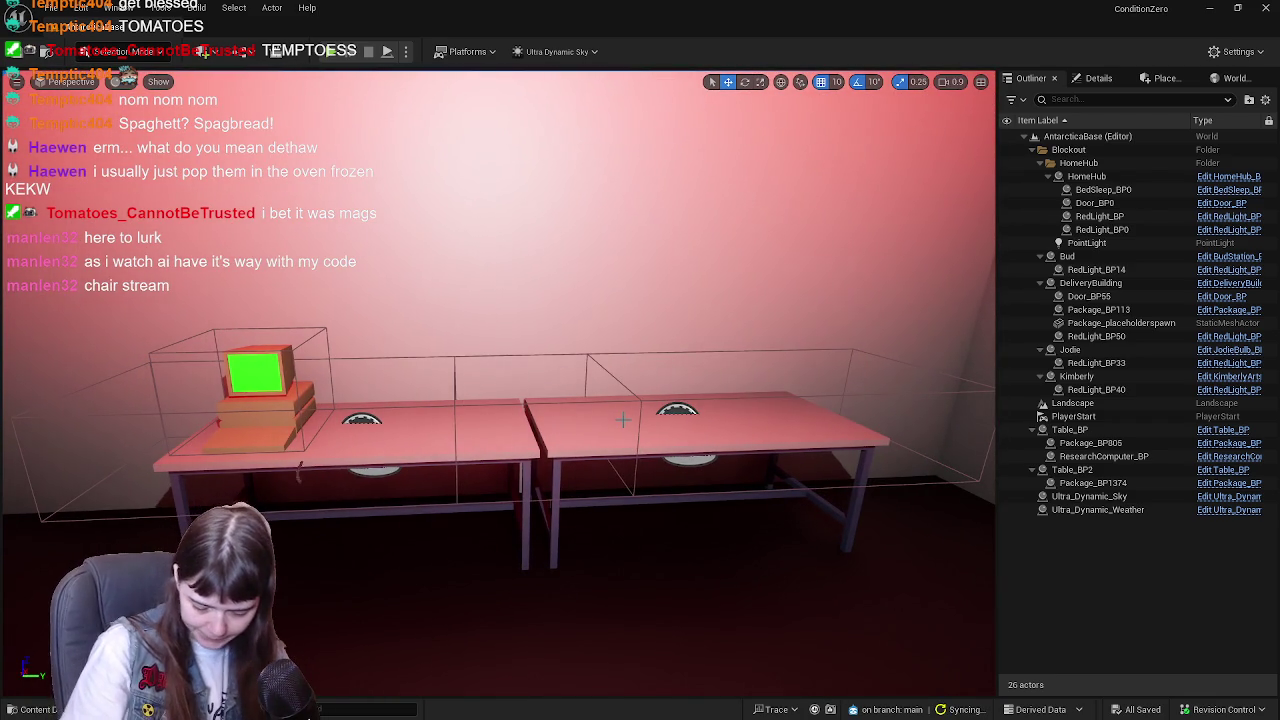
pyautogui.moveTo(623, 419)
pyautogui.mouseDown()
pyautogui.moveTo(500, 410)
pyautogui.moveTo(277, 480)
pyautogui.moveTo(343, 457)
pyautogui.moveTo(222, 449)
pyautogui.moveTo(426, 429)
pyautogui.moveTo(450, 400)
pyautogui.moveTo(631, 415)
pyautogui.mouseUp()
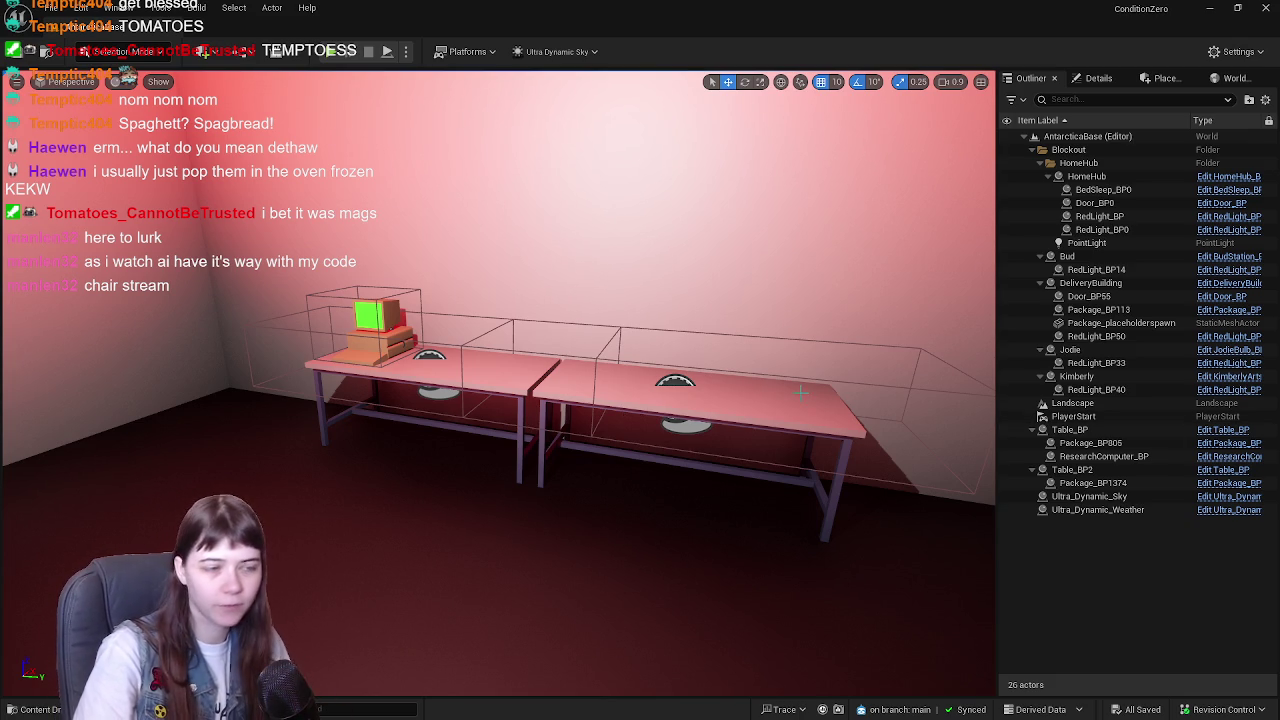
pyautogui.moveTo(791, 381)
pyautogui.mouseDown()
pyautogui.moveTo(640, 385)
pyautogui.moveTo(785, 382)
pyautogui.moveTo(706, 414)
pyautogui.moveTo(710, 395)
pyautogui.mouseUp()
pyautogui.hotkey('ctrl', 's')
pyautogui.hotkey('ctrl', 's')
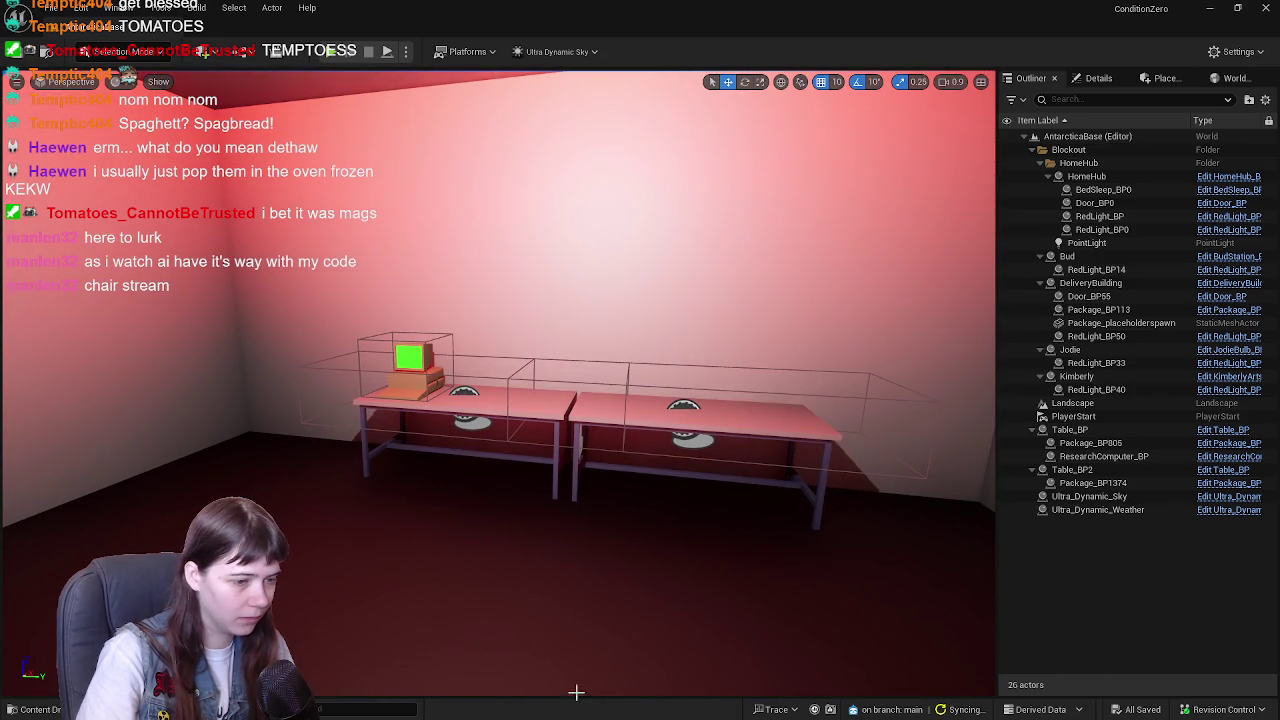
pyautogui.hotkey('ctrl', 'space')
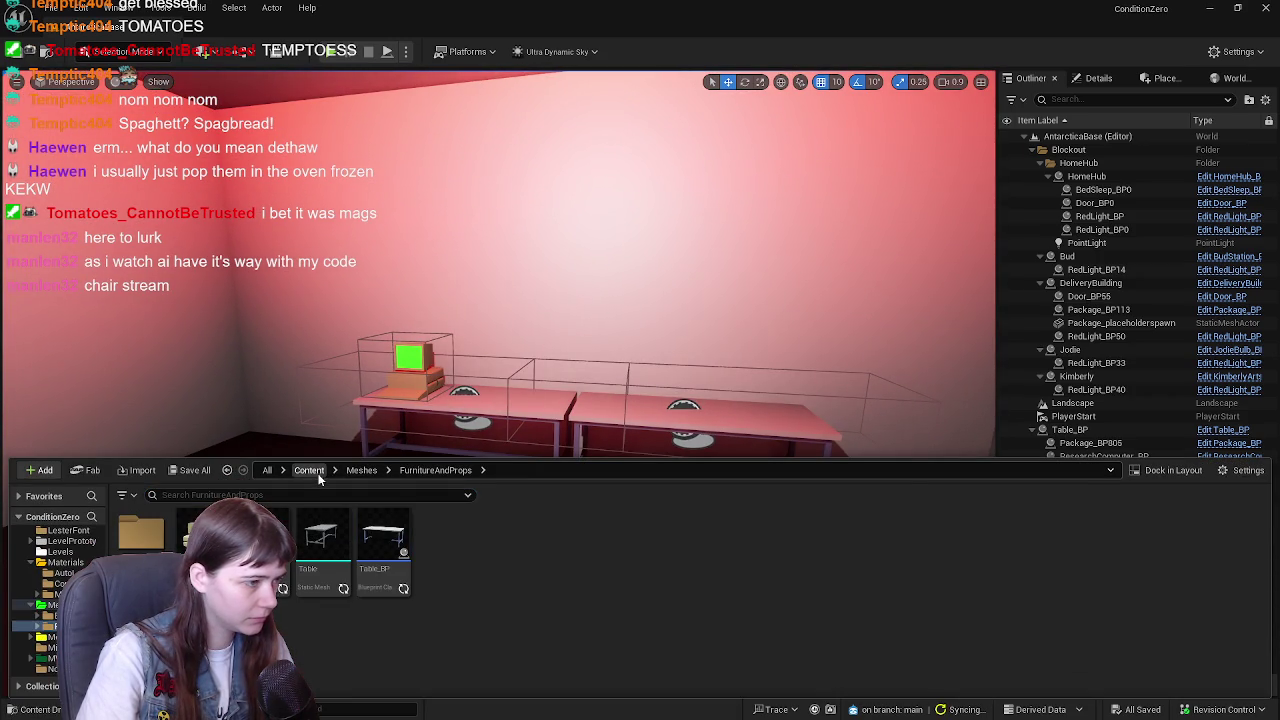
# - Browse the top-level Content folder and MetaHumans, then go back and dismiss the drawer
pyautogui.click(309, 470)
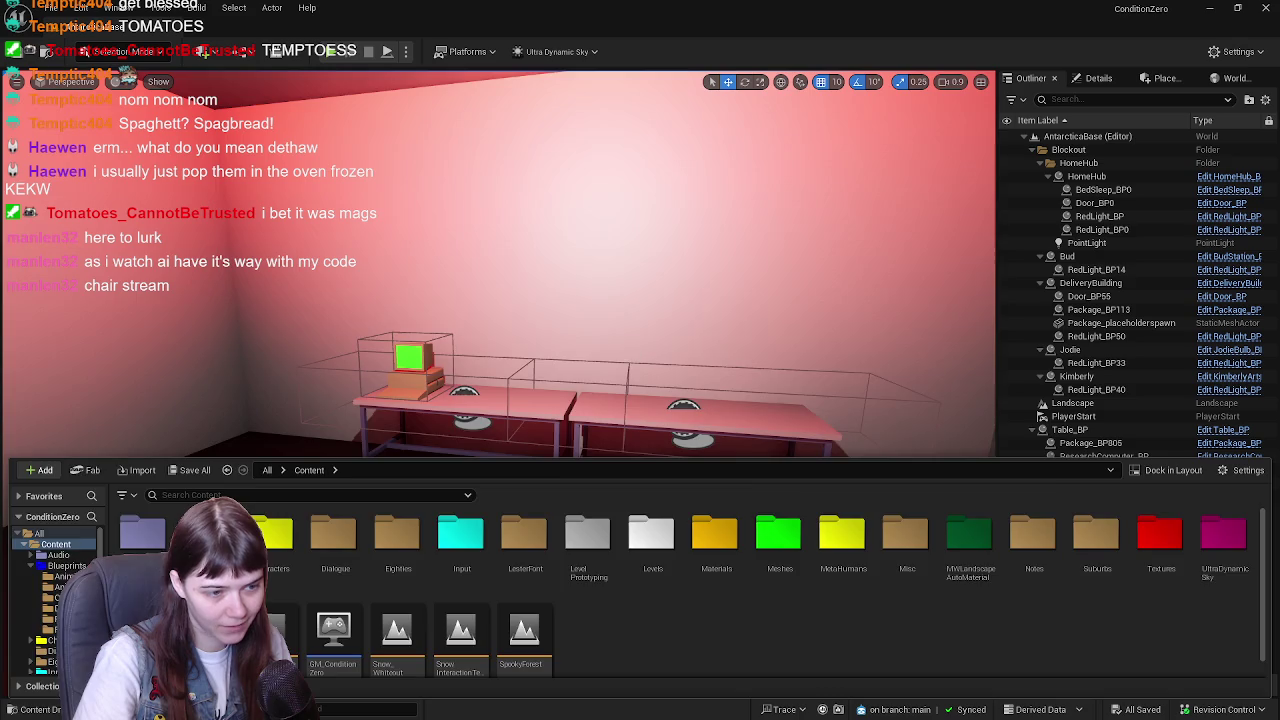
pyautogui.click(647, 353)
pyautogui.hotkey('ctrl', 'space')
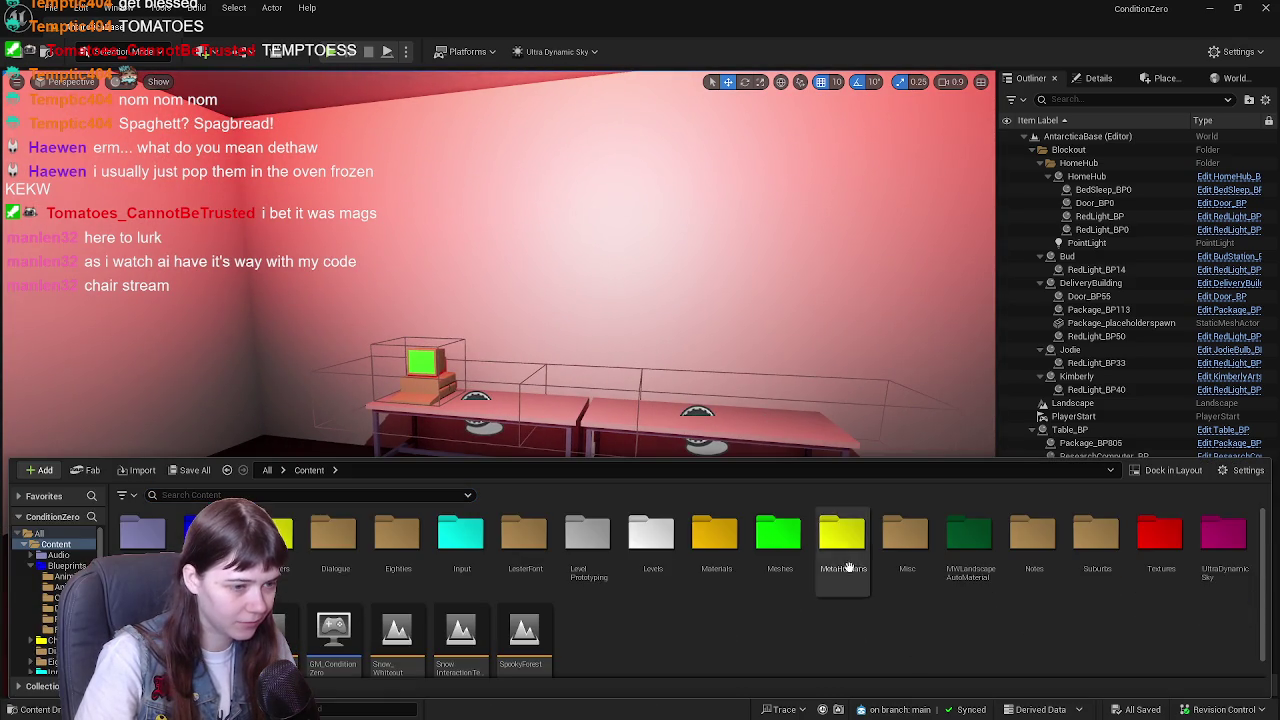
pyautogui.doubleClick(845, 560)
pyautogui.hotkey('alt', 'Left')
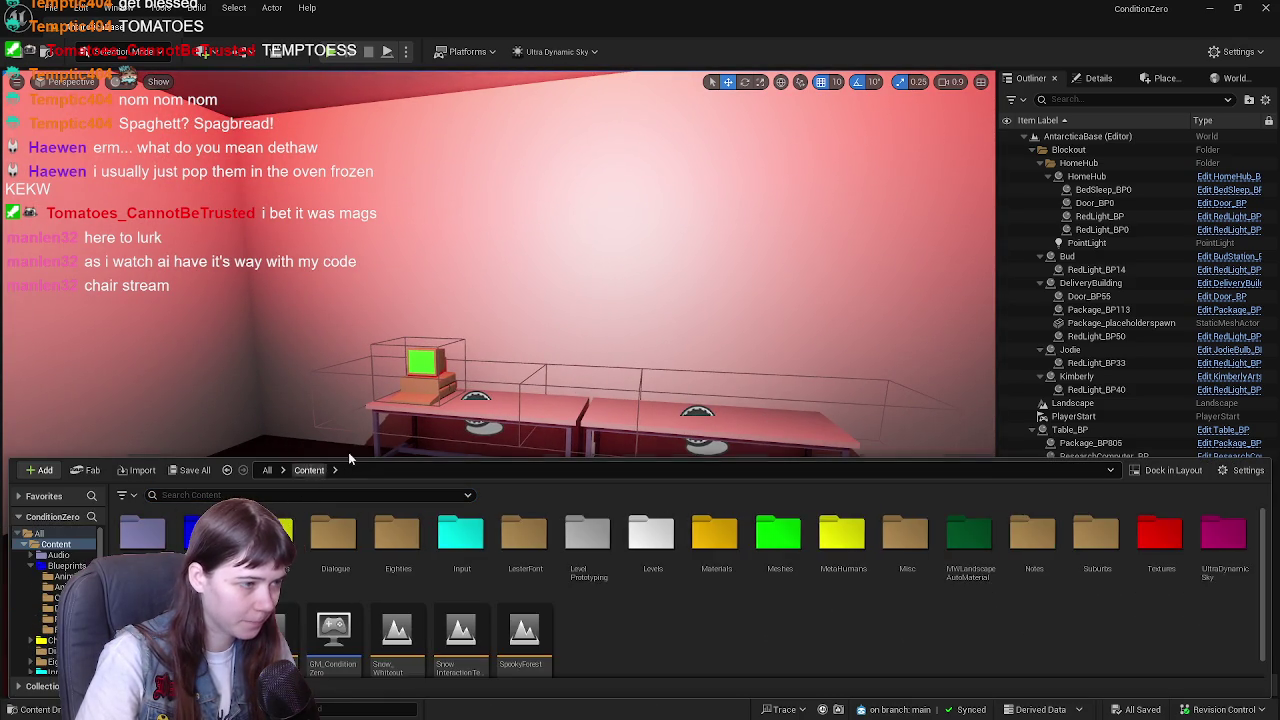
pyautogui.moveTo(617, 370); pyautogui.dragTo(613, 370)
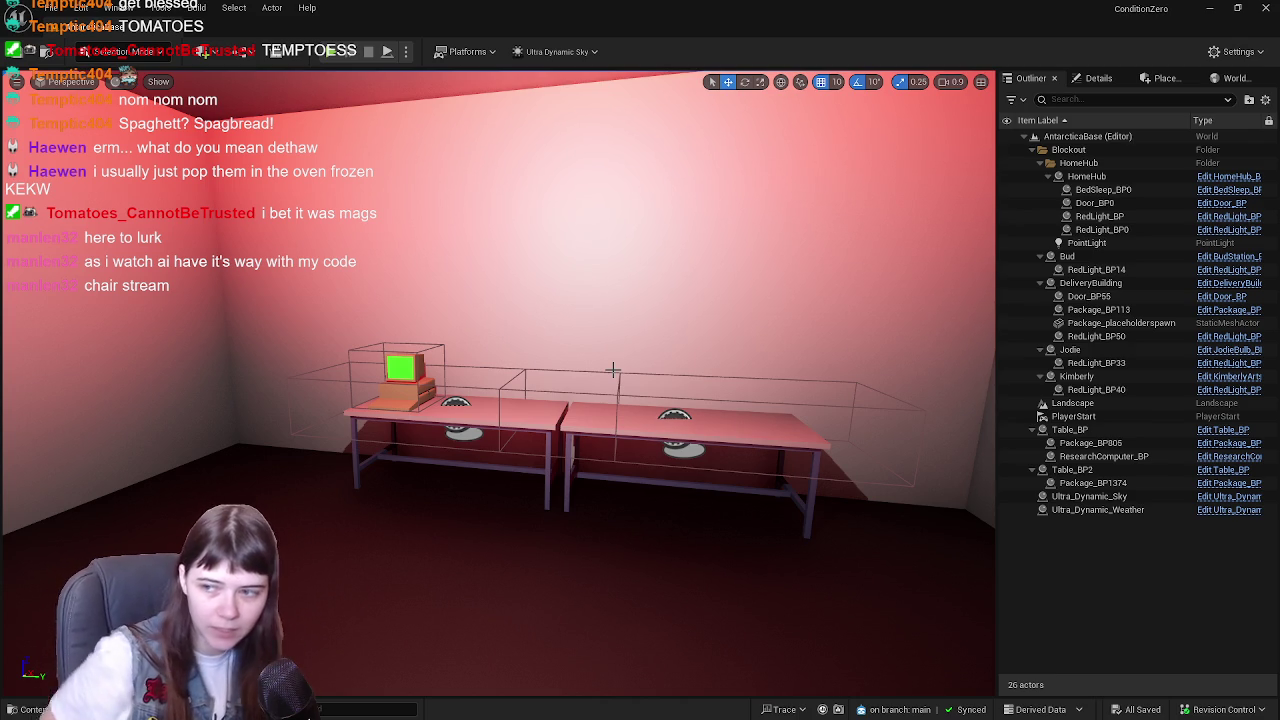
# - Reframe the view of the red room and save all level packages with Ctrl+S
pyautogui.moveTo(576, 373); pyautogui.dragTo(576, 373)
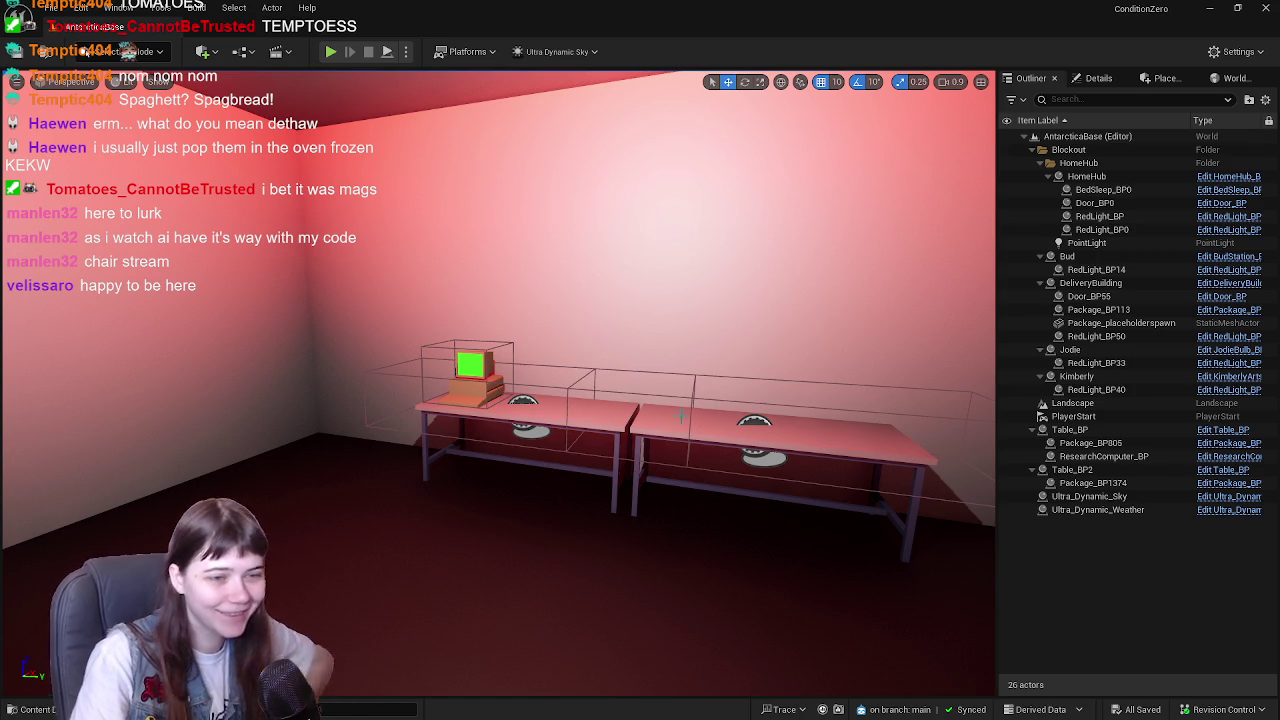
pyautogui.moveTo(650, 388); pyautogui.dragTo(652, 386)
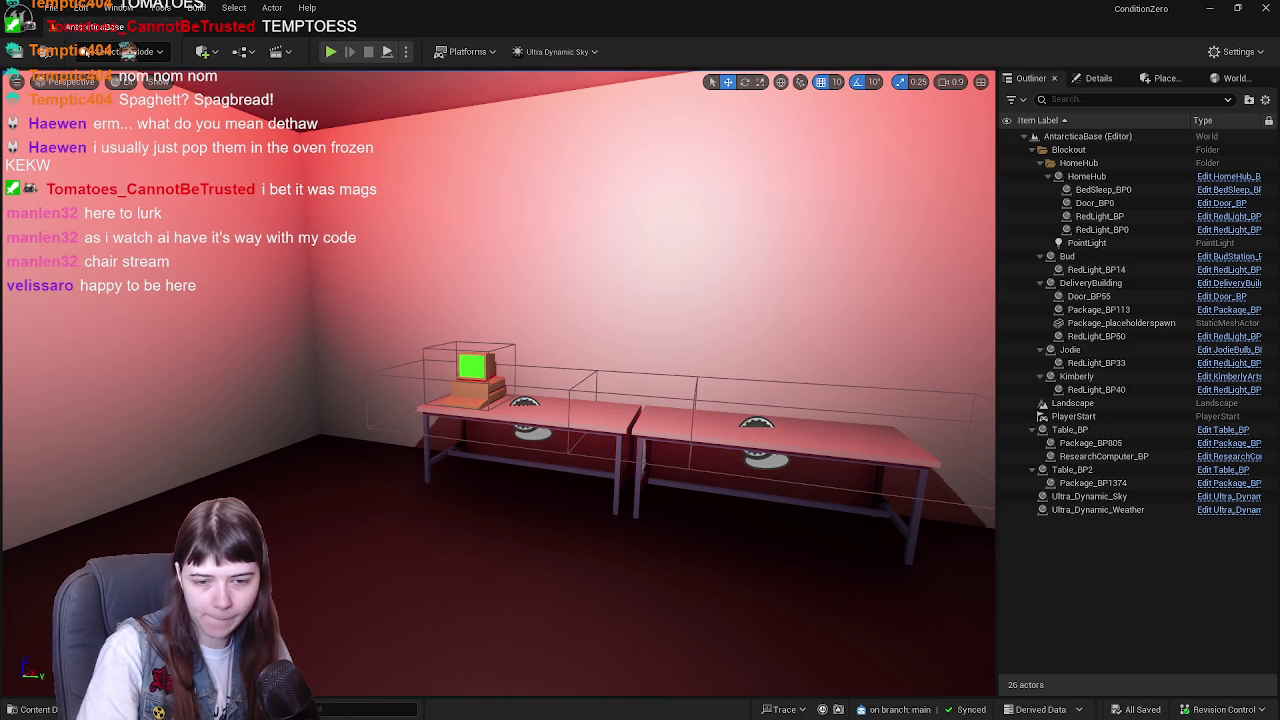
pyautogui.hotkey('ctrl', 's')
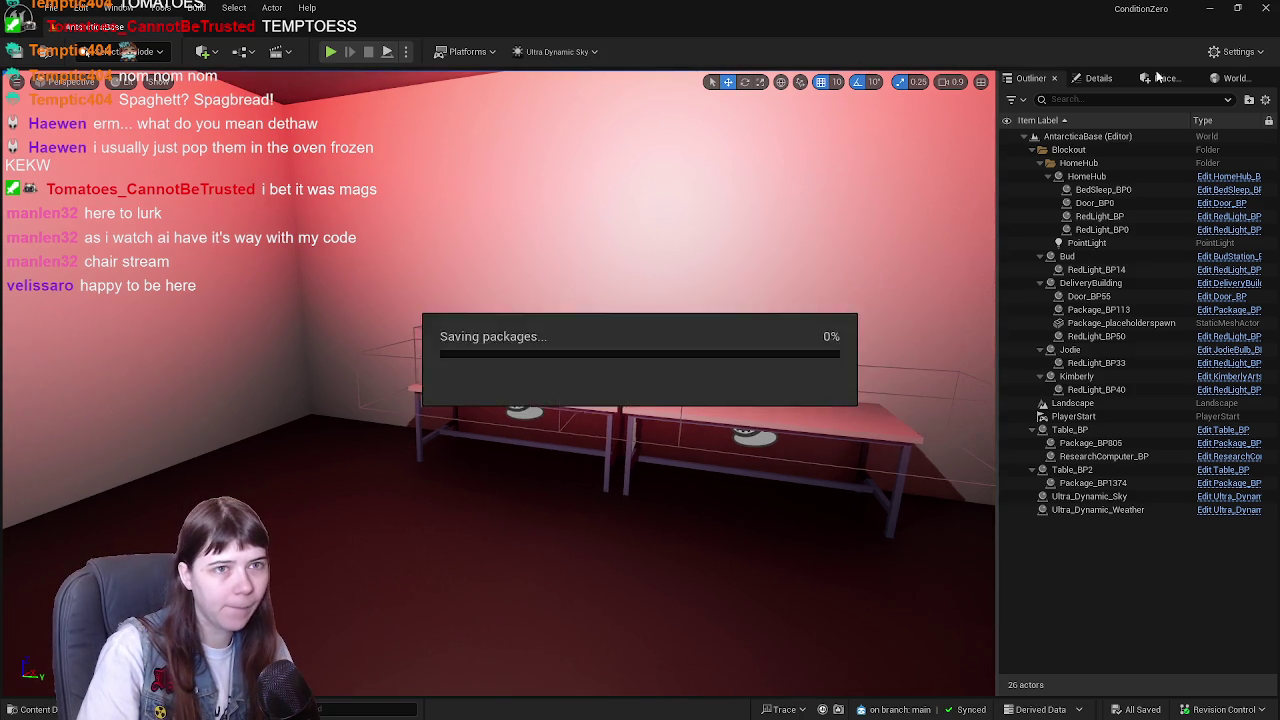
# - Close Unreal Editor, then save and close the WIP Package and ConditionZeroBuildings Blender windows
pyautogui.click(1267, 8)
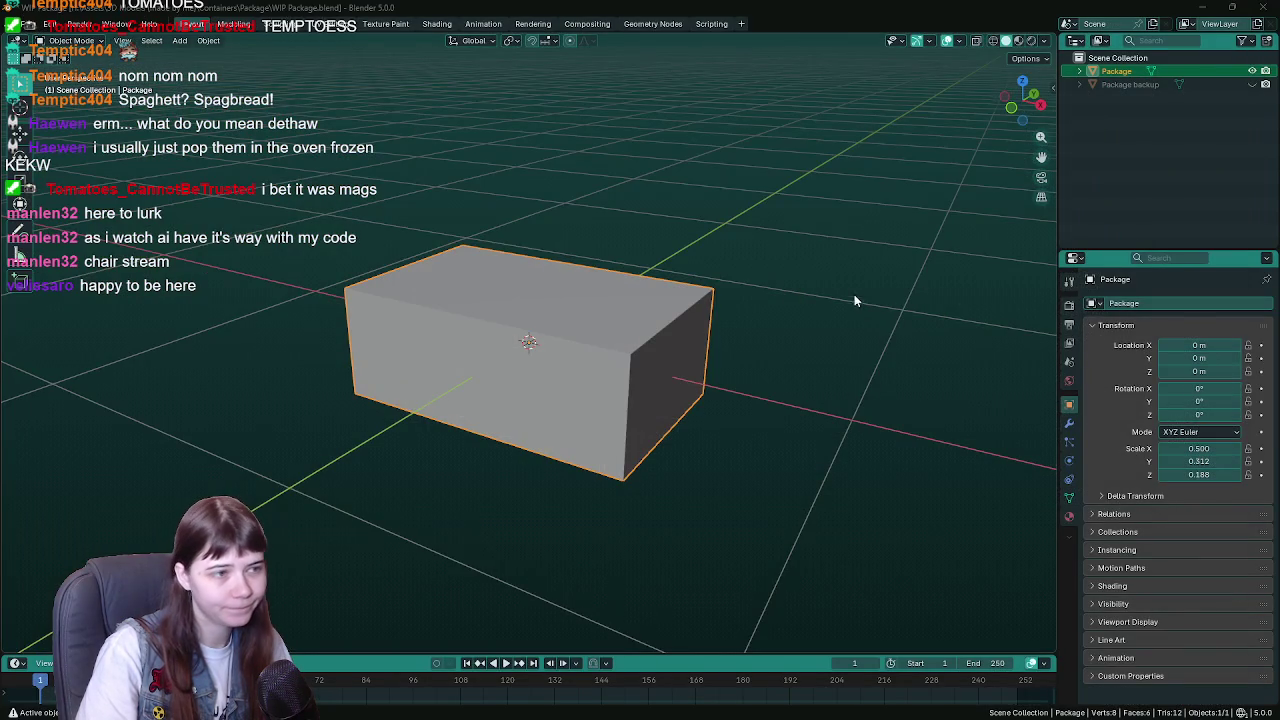
pyautogui.hotkey('ctrl', 's')
pyautogui.click(1272, 6)
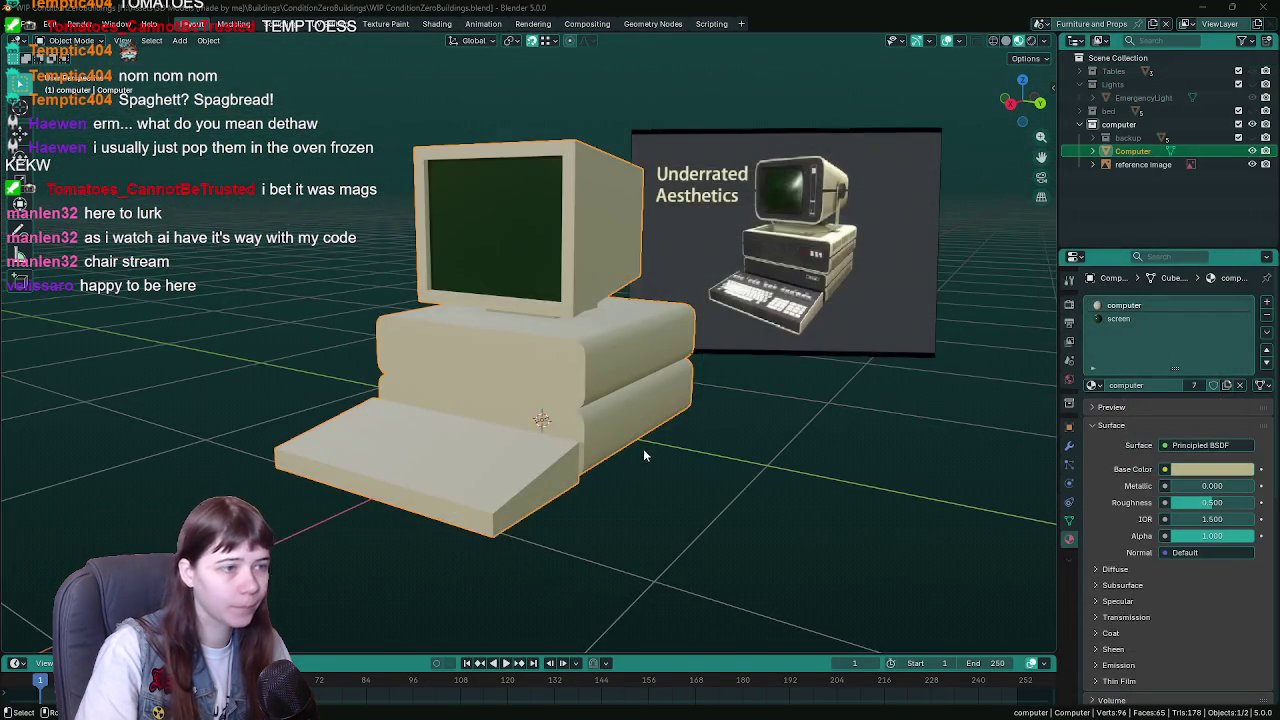
pyautogui.click(1272, 6)
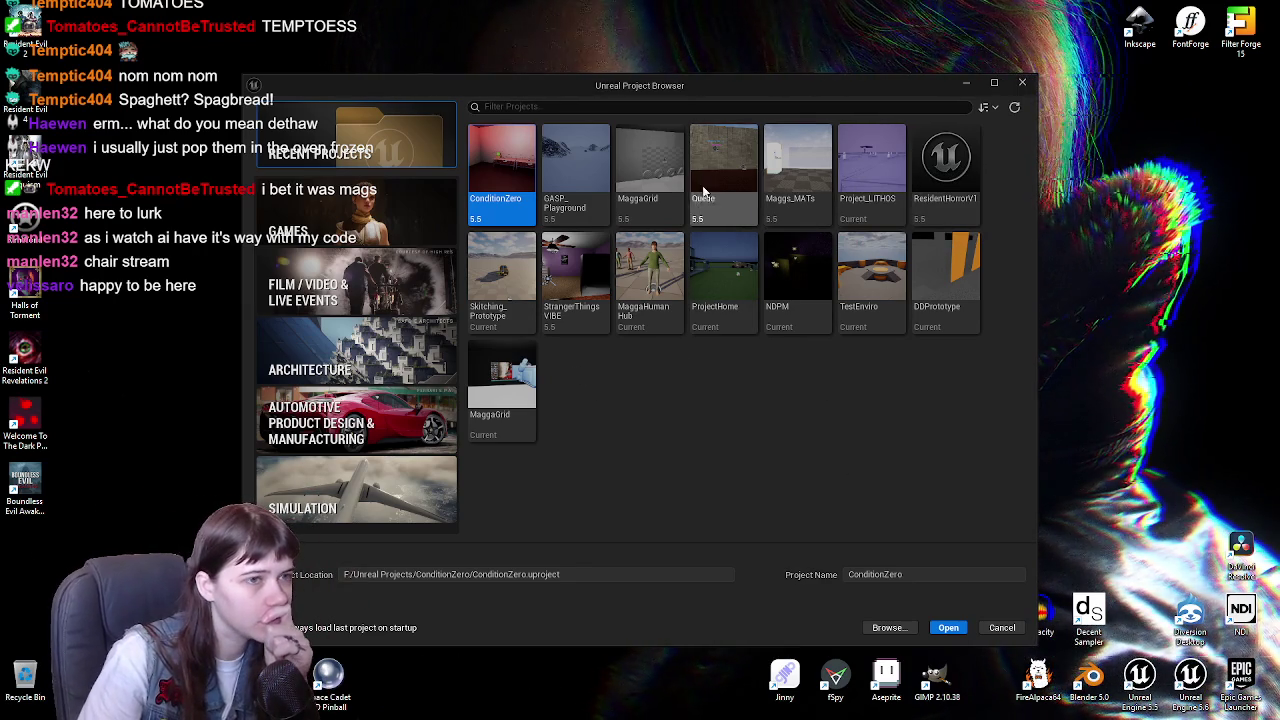
# - Reopen the ConditionZero project without converting it, then start a play session
pyautogui.doubleClick(502, 187)
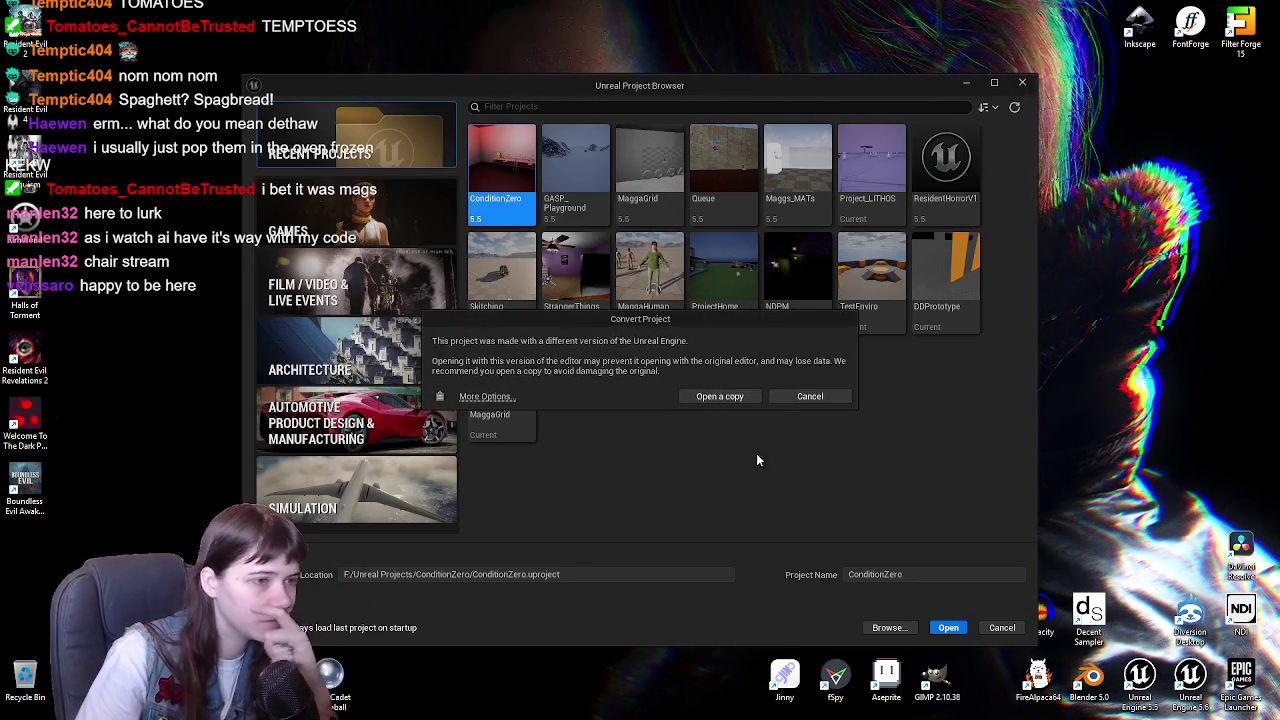
pyautogui.click(729, 396)
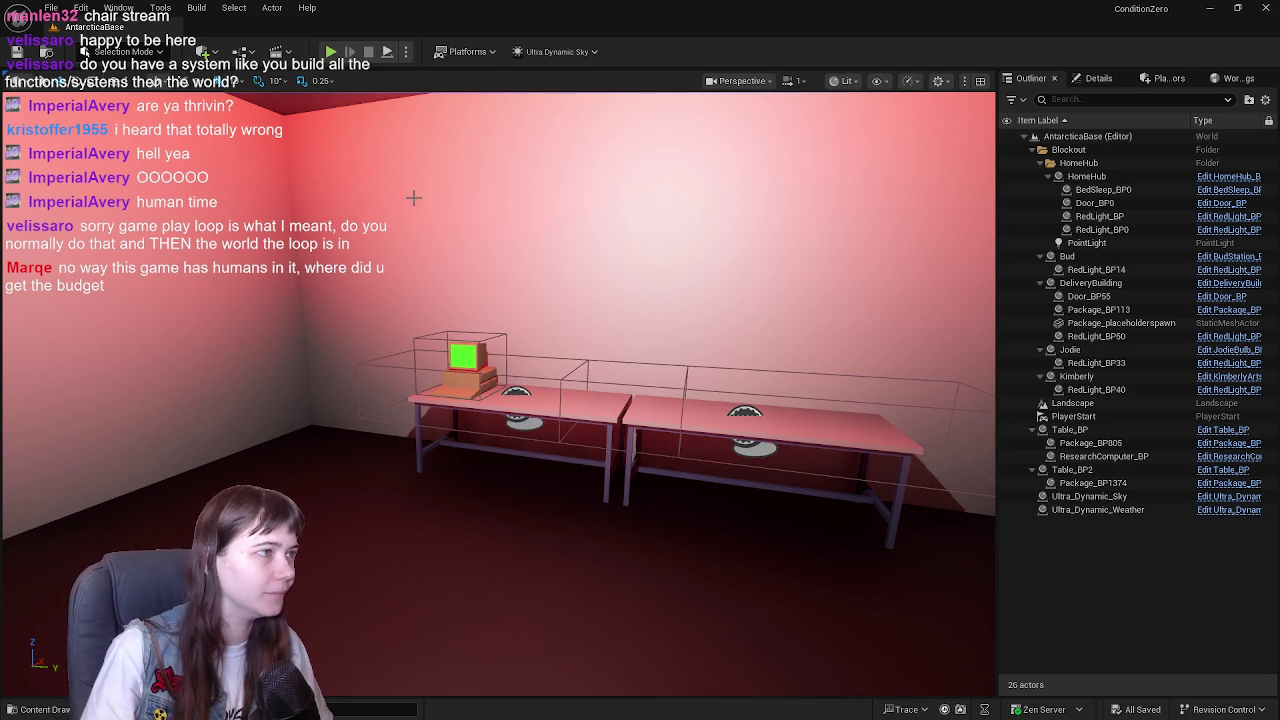
pyautogui.click(330, 51)
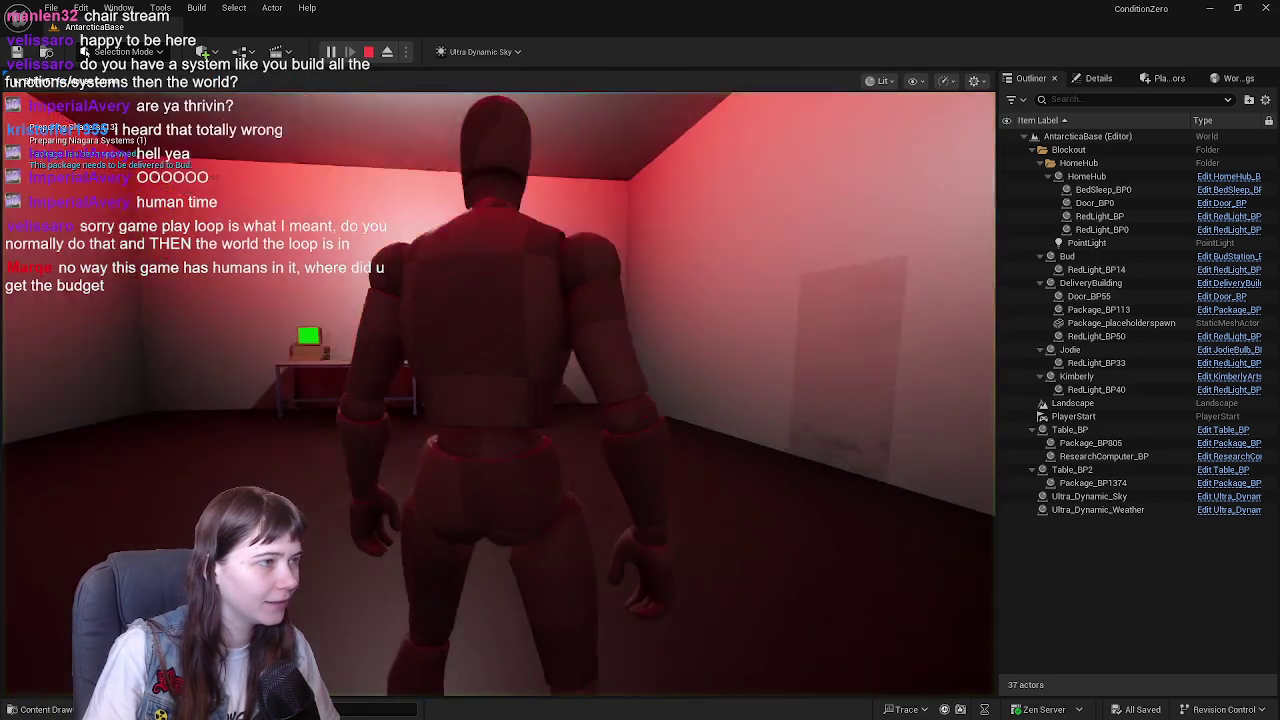
# - Run the character out the doorway and up the snowy valley toward the building
pyautogui.press('w')
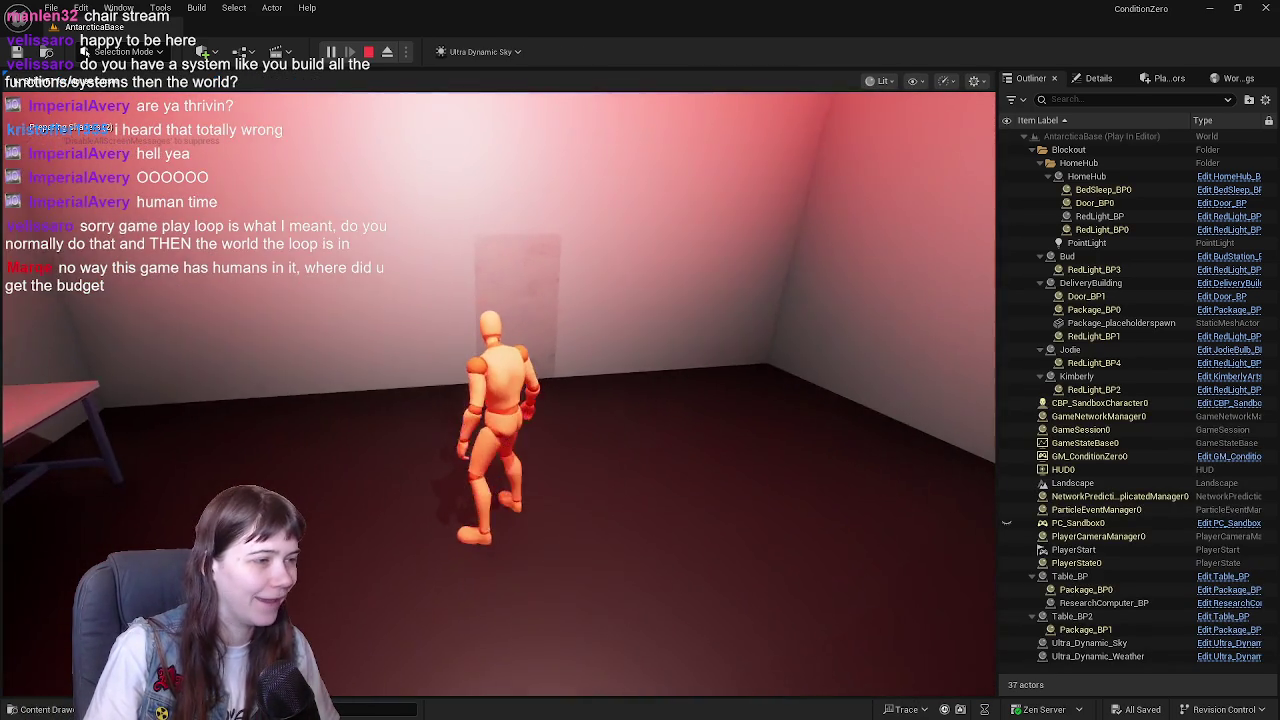
pyautogui.press('w')
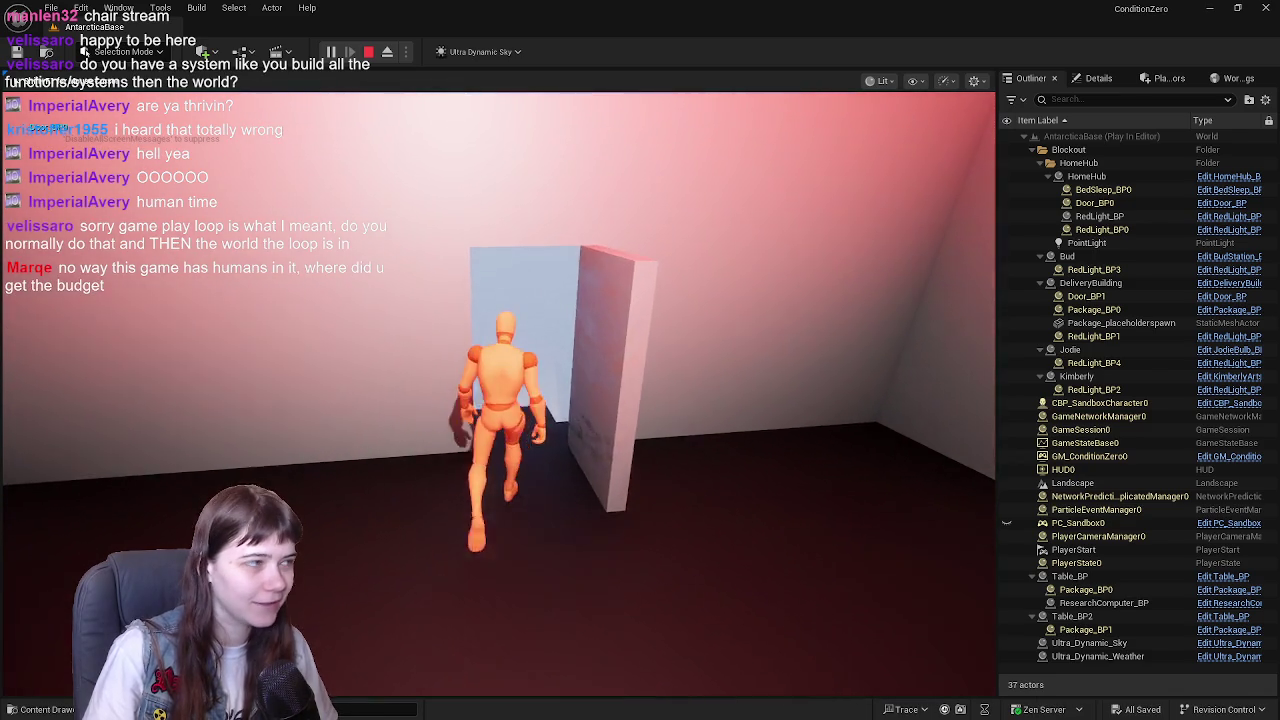
pyautogui.press('w')
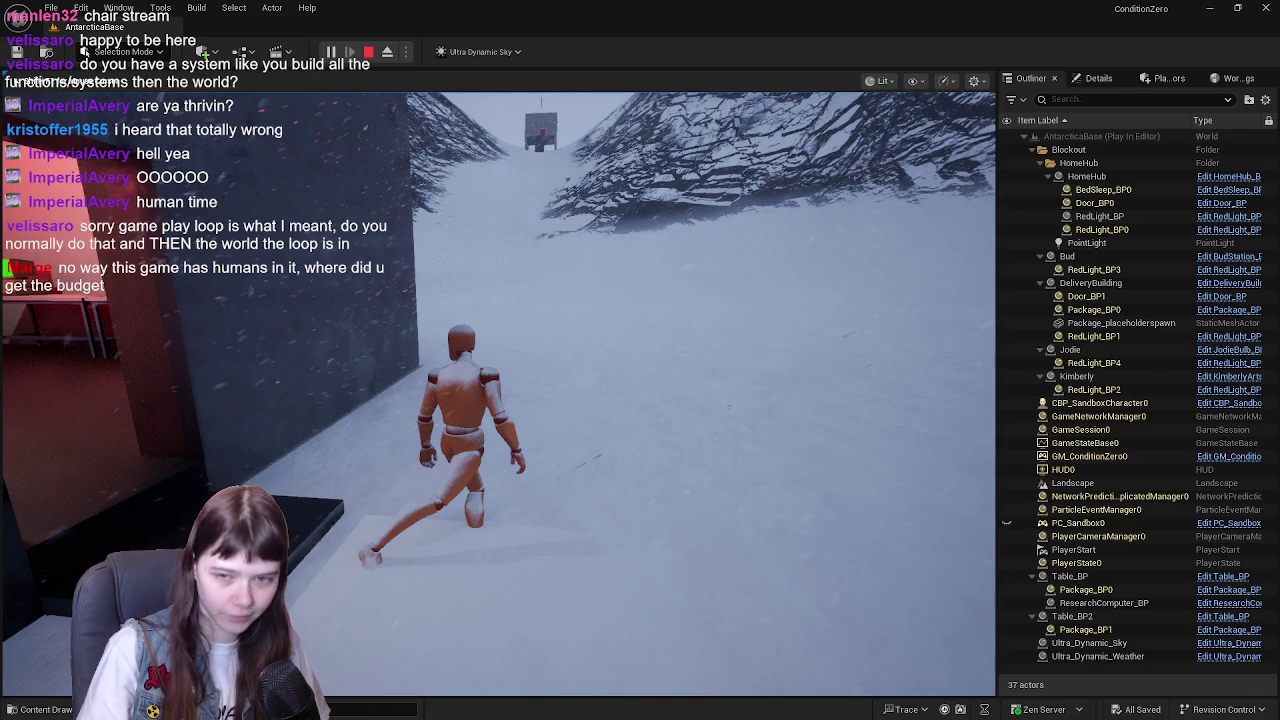
pyautogui.press('w')
pyautogui.press('w')
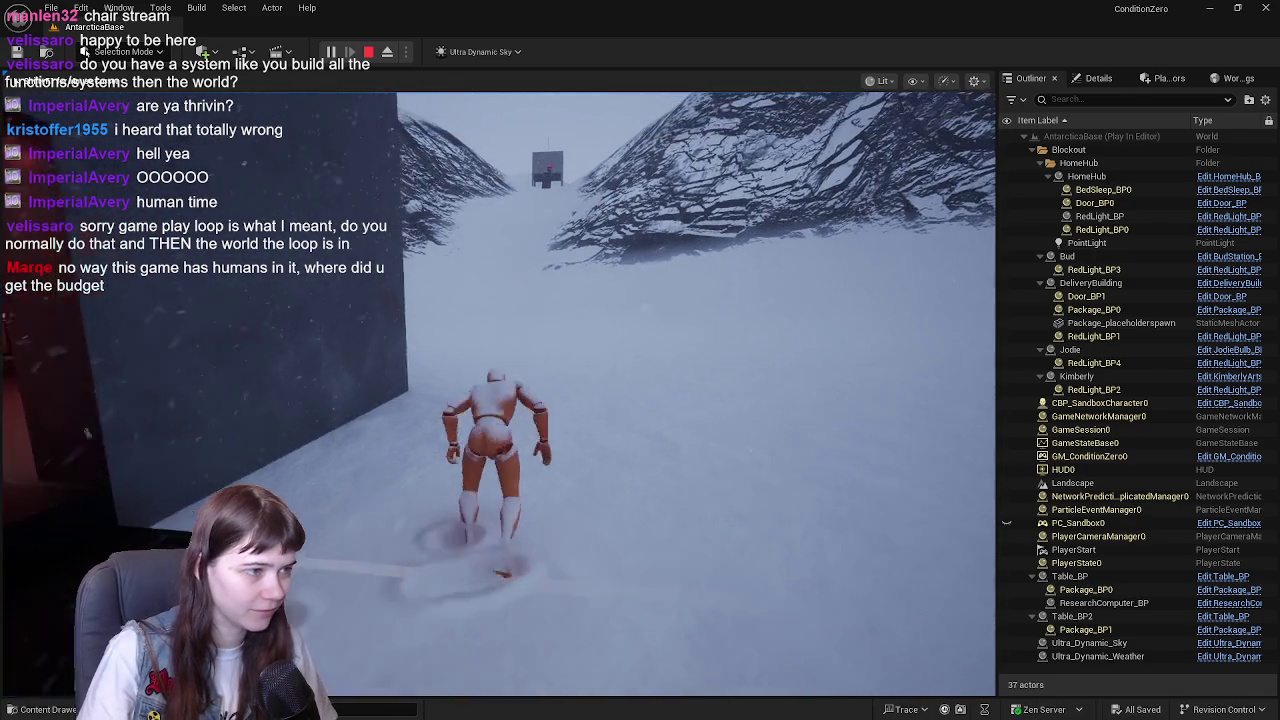
pyautogui.press('w')
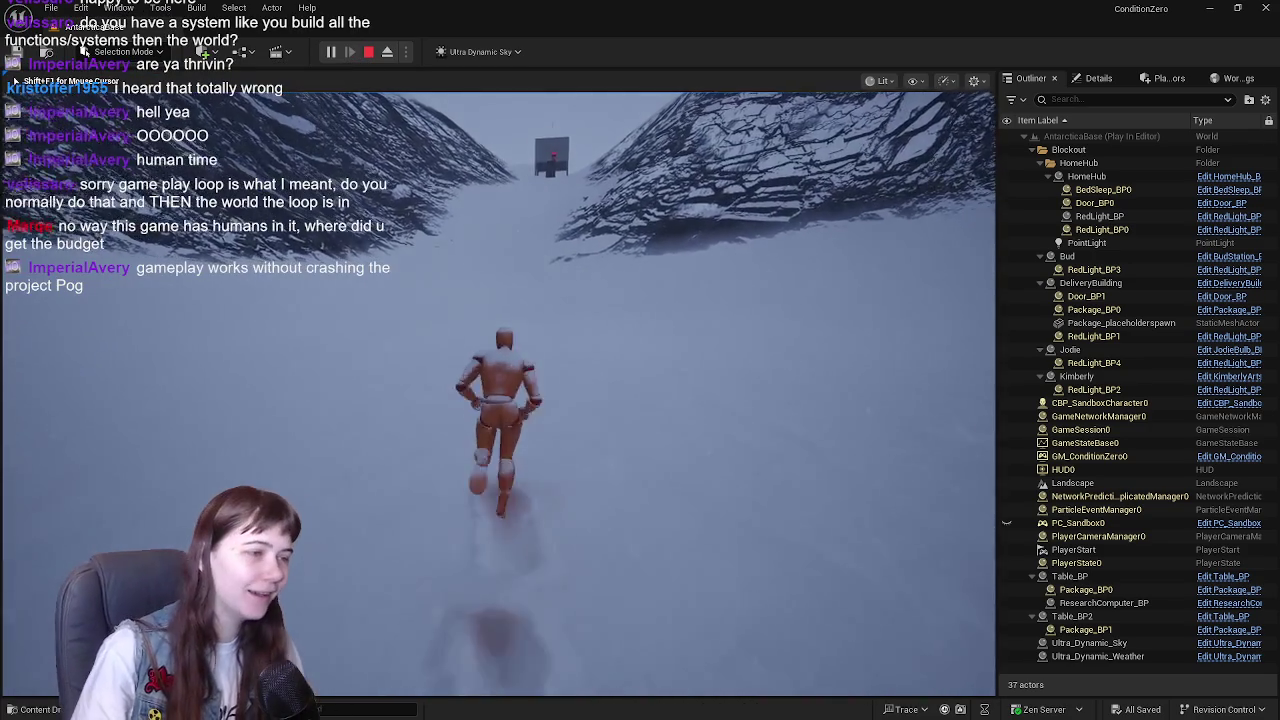
pyautogui.press('w')
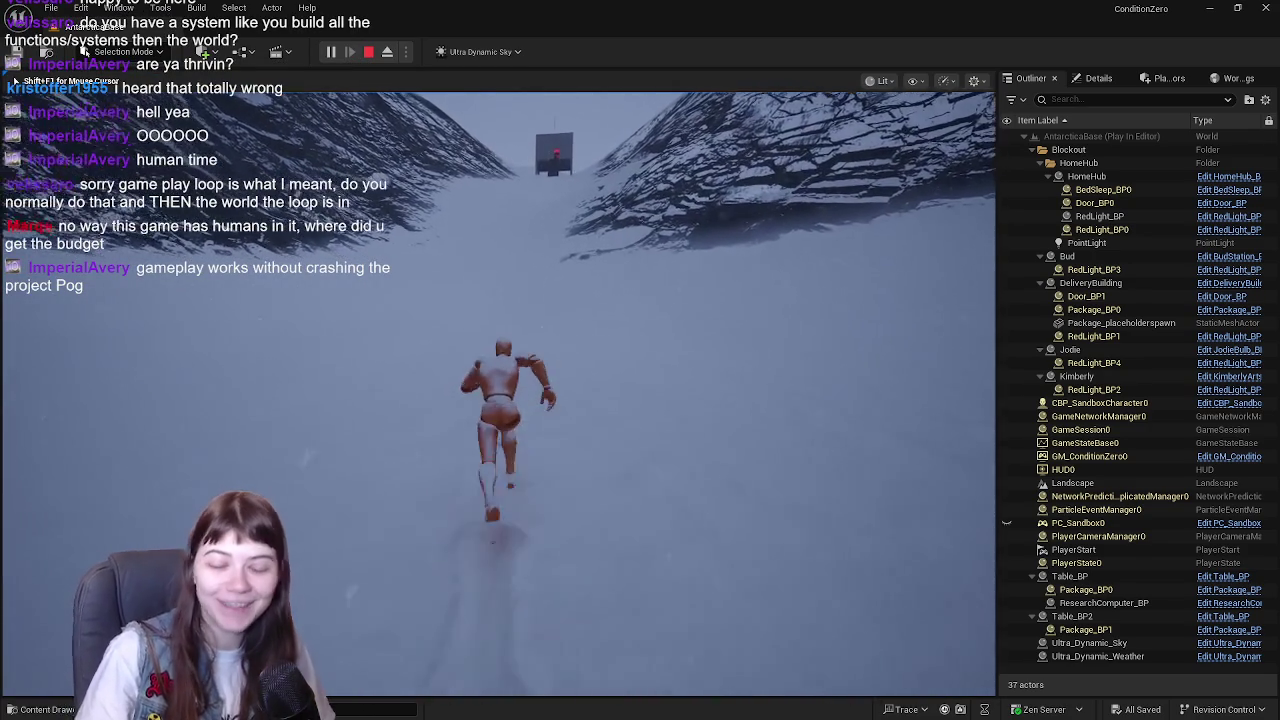
pyautogui.press('w')
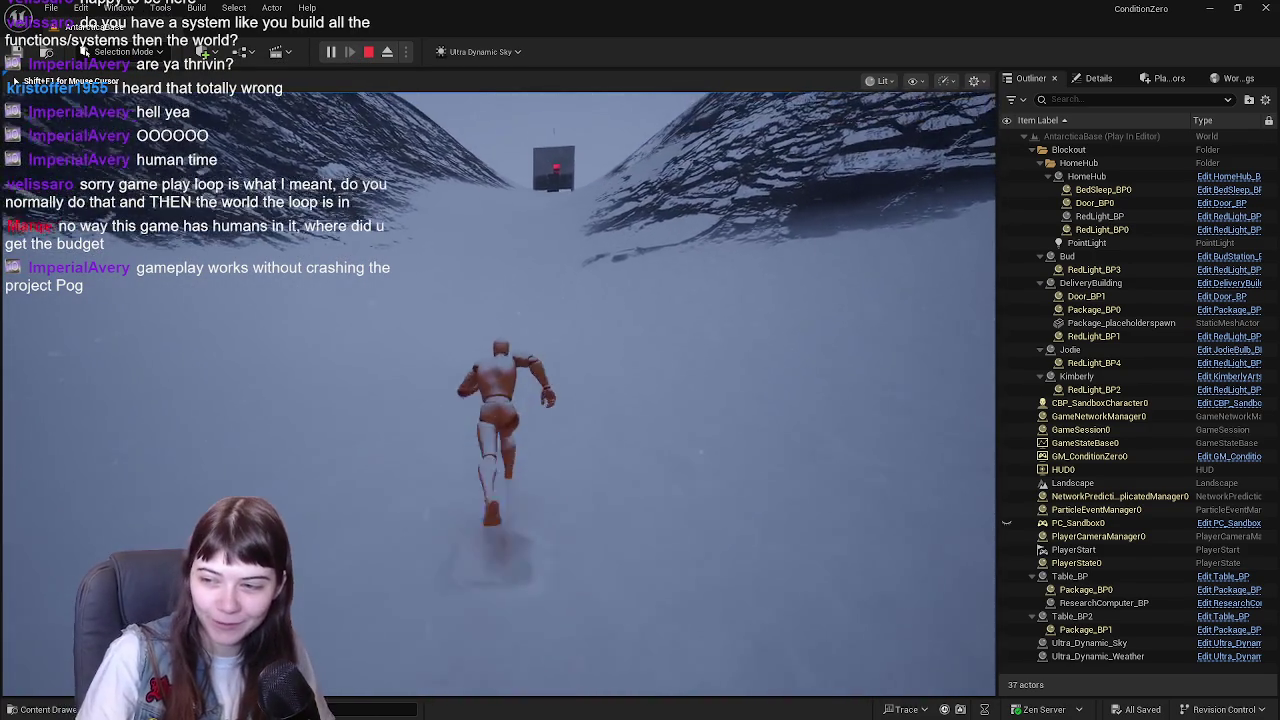
pyautogui.press('w')
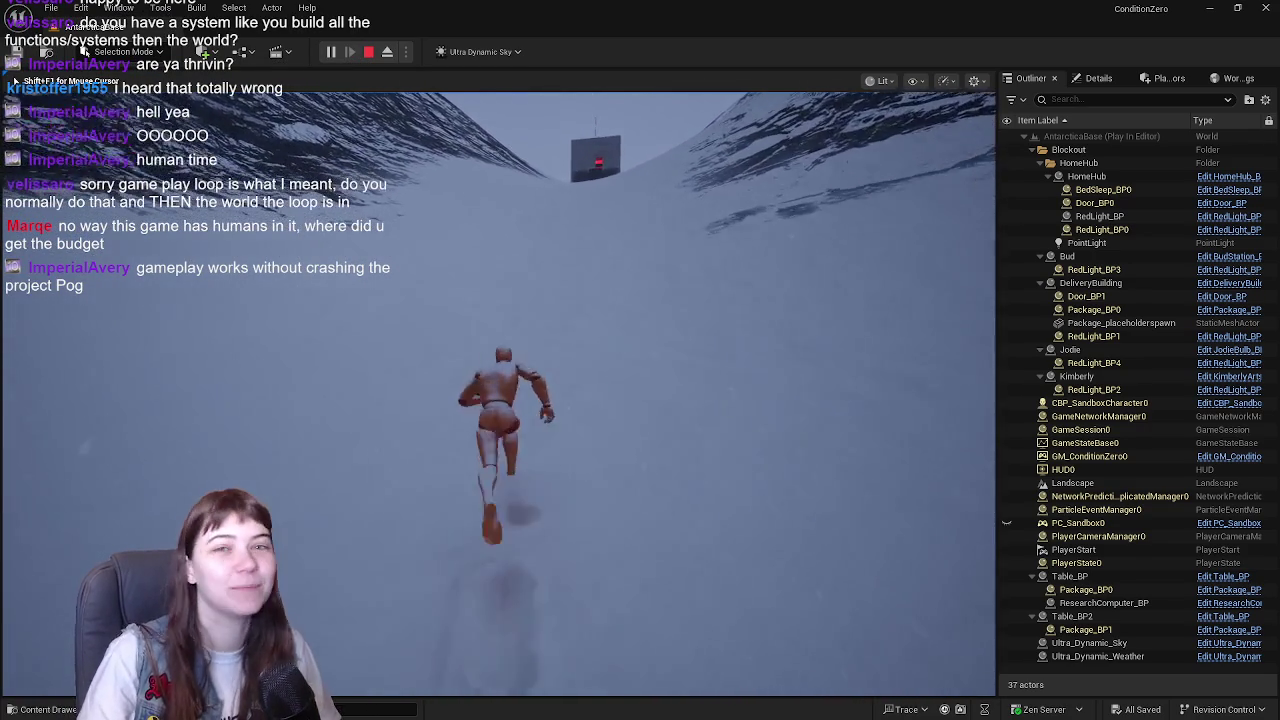
pyautogui.press('w')
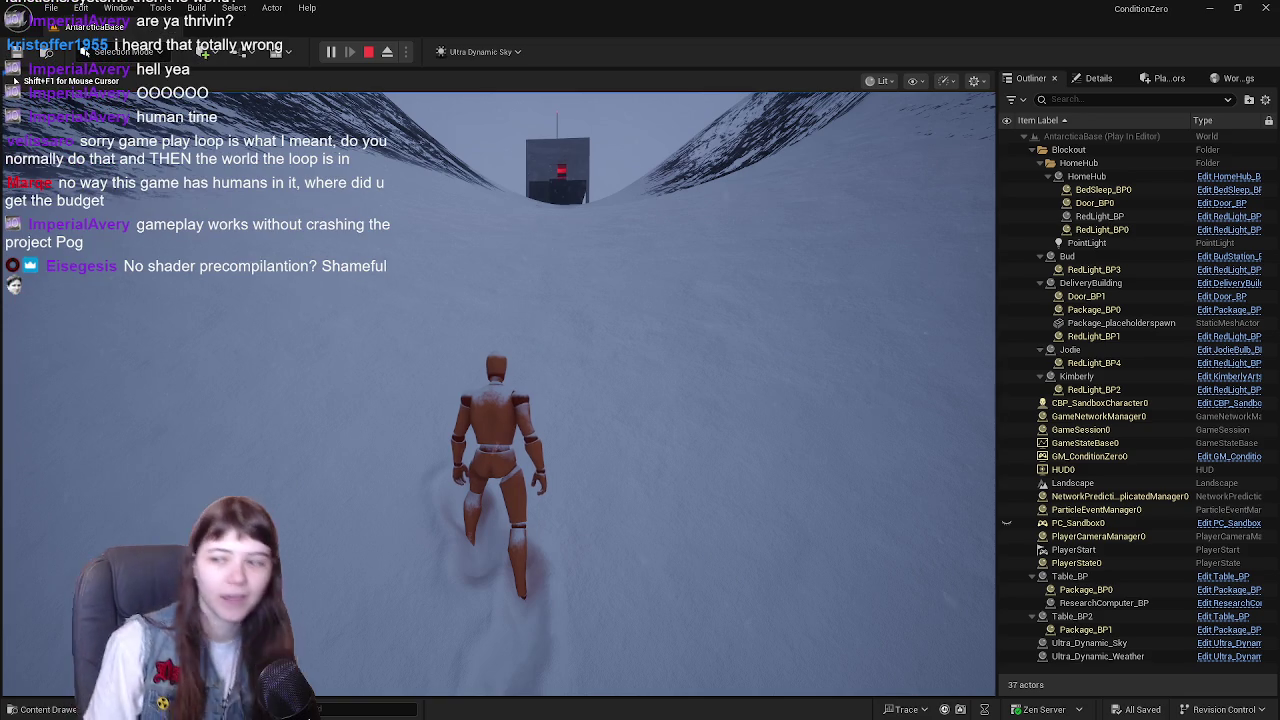
pyautogui.press('w')
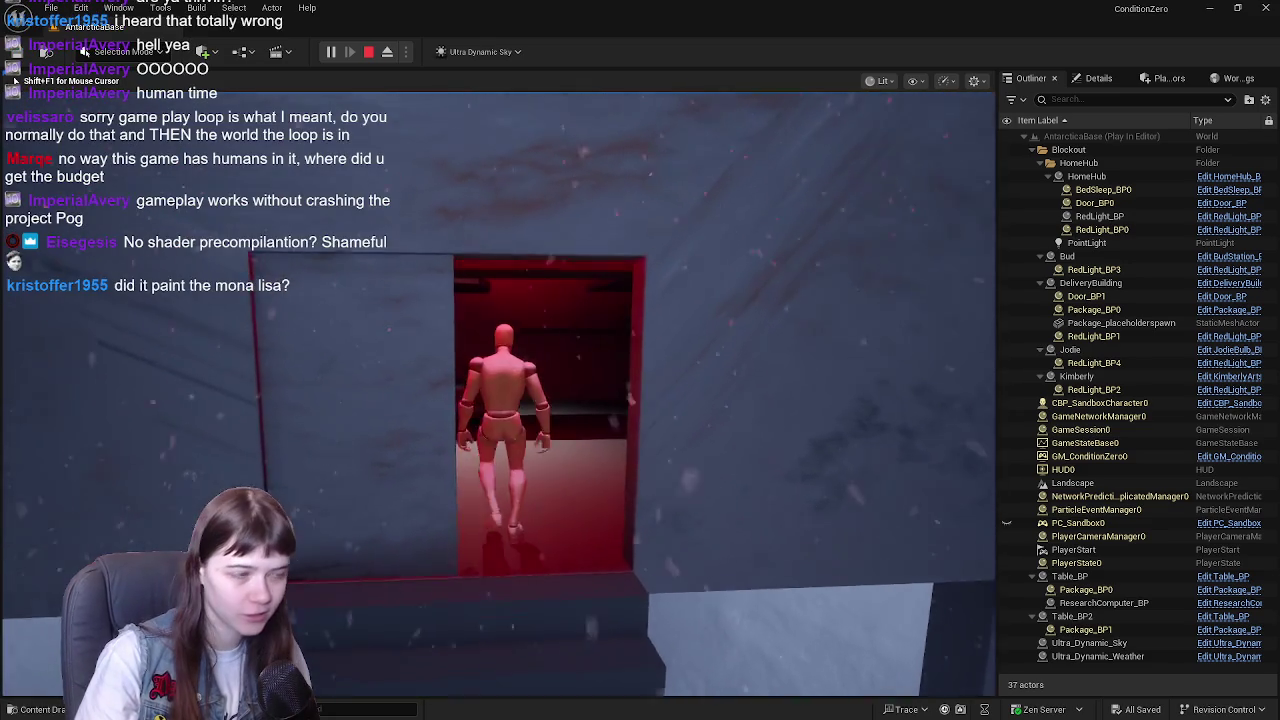
# - Pick up the package, run across the snow to the building's door, then stop the session
pyautogui.press('e')
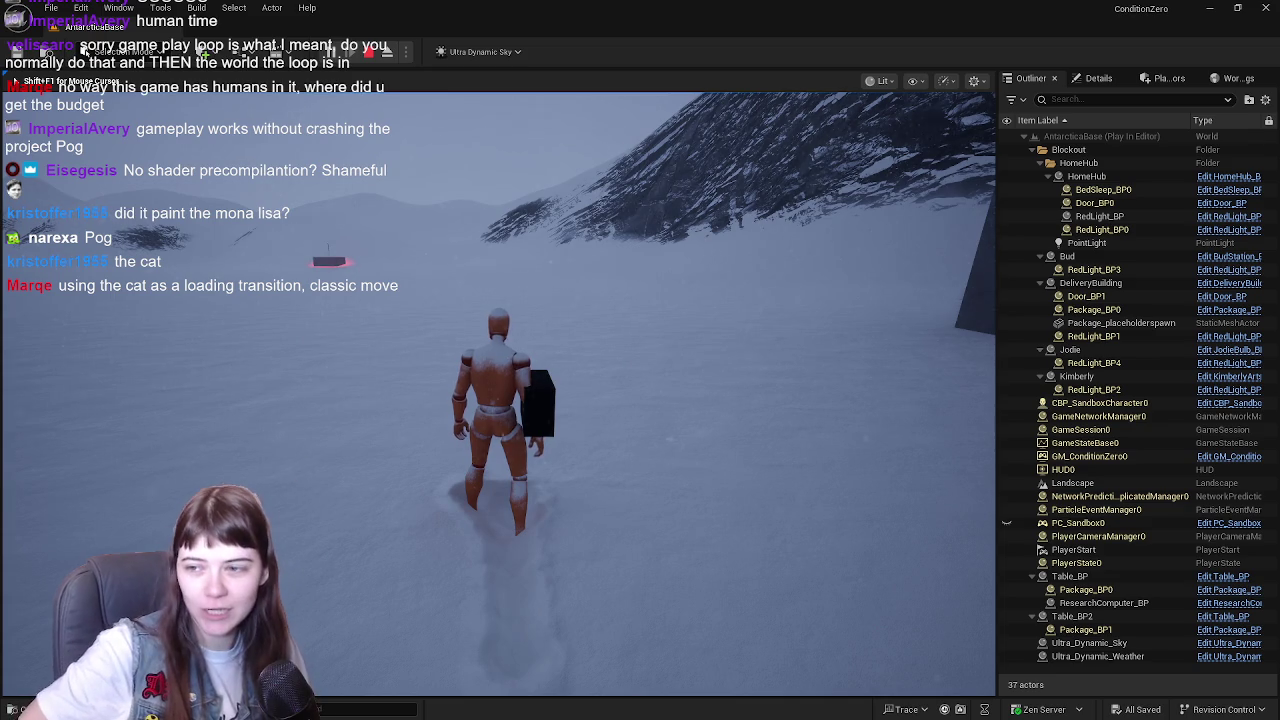
pyautogui.press('w')
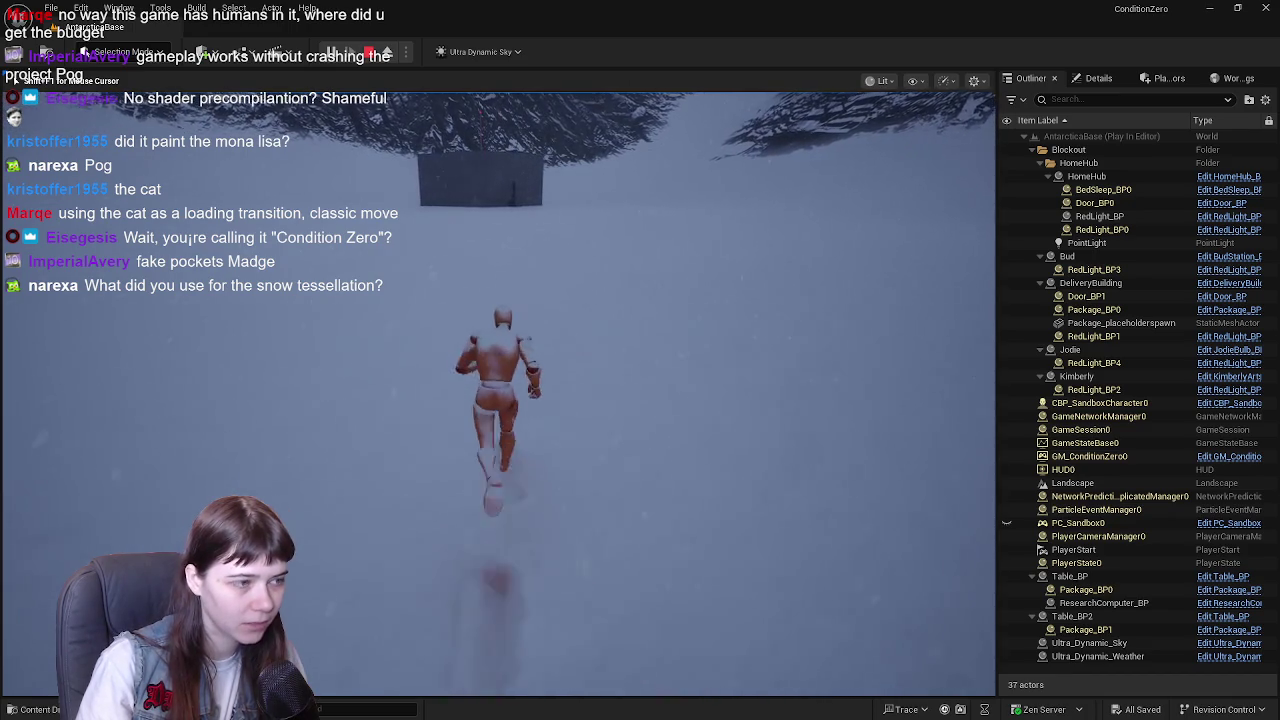
pyautogui.press('w')
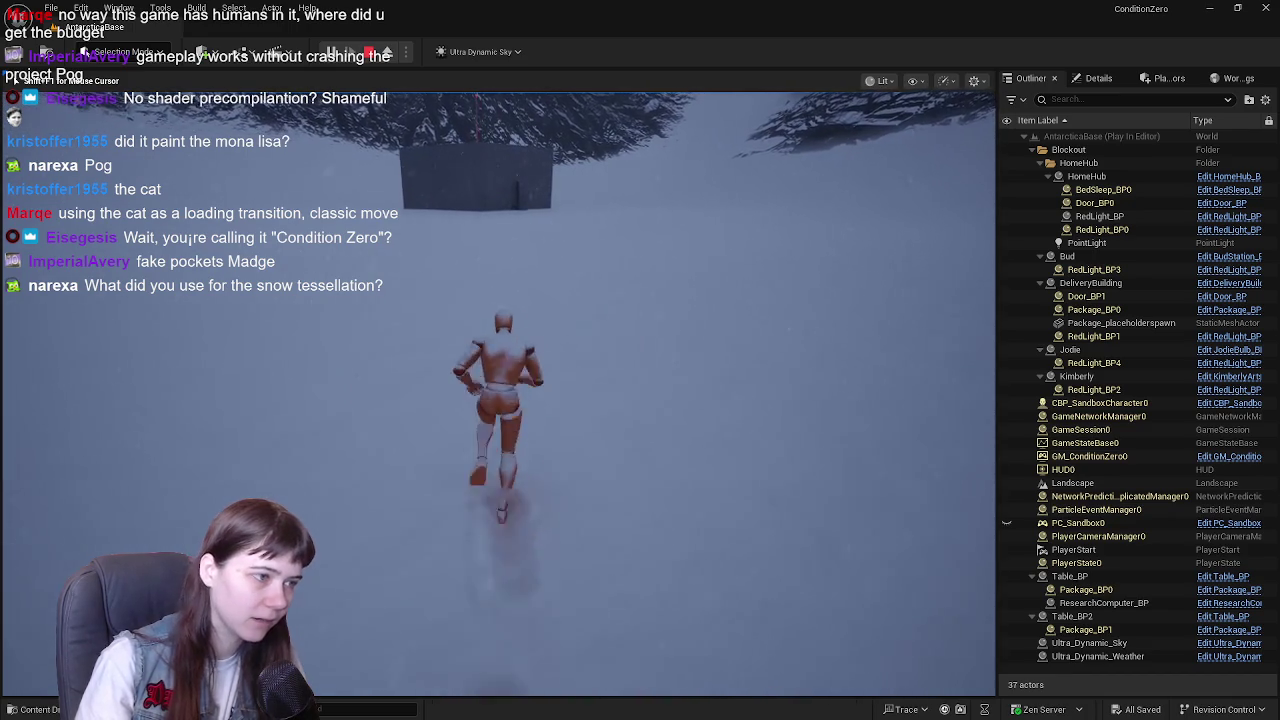
pyautogui.press('w')
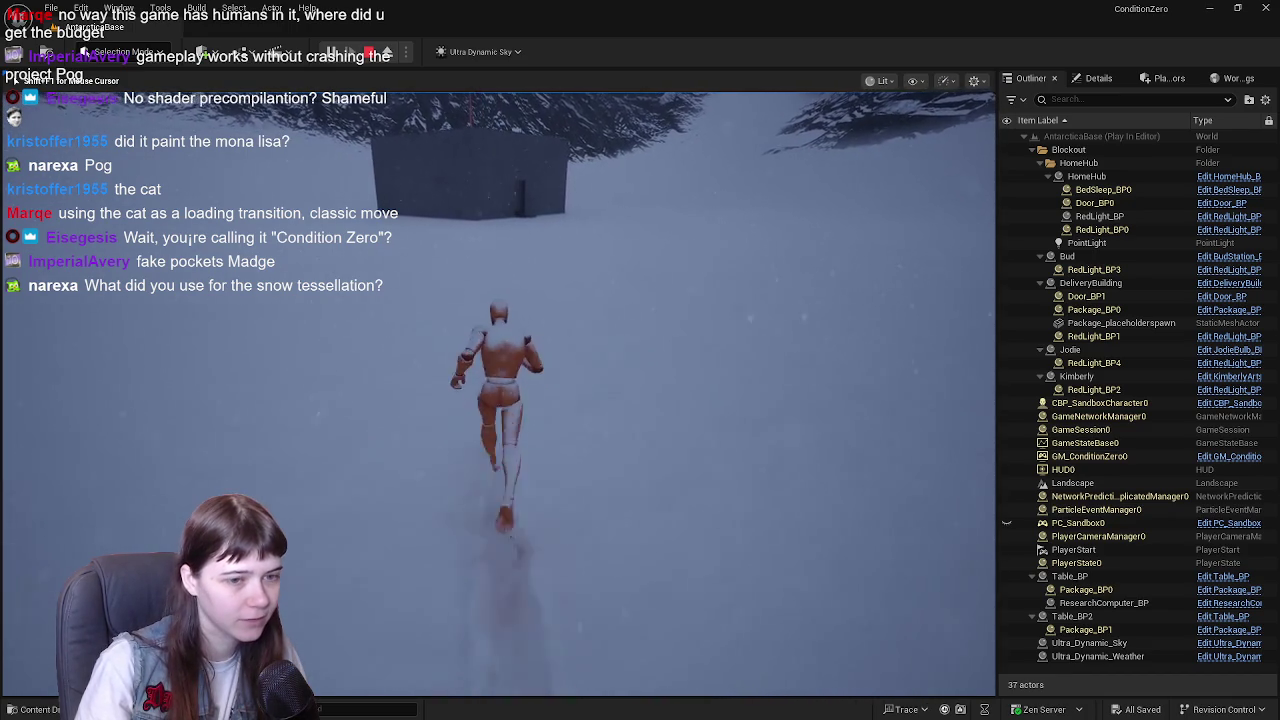
pyautogui.press('w')
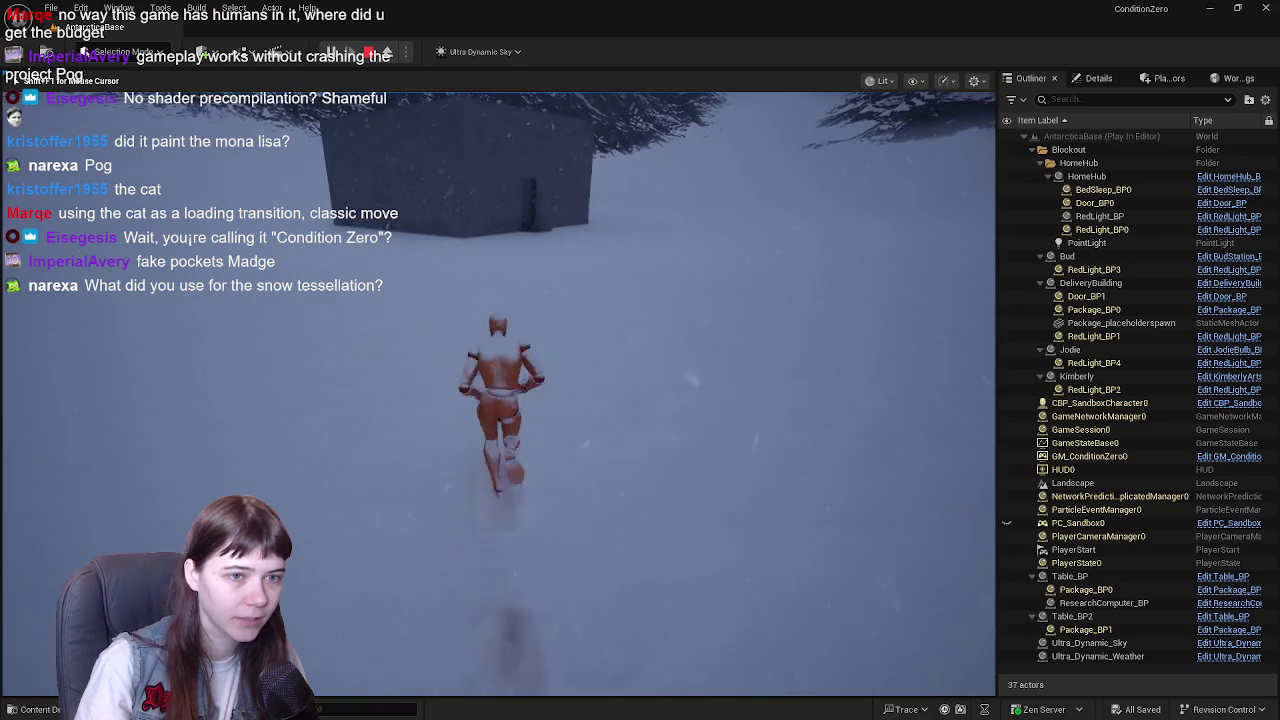
pyautogui.press('w')
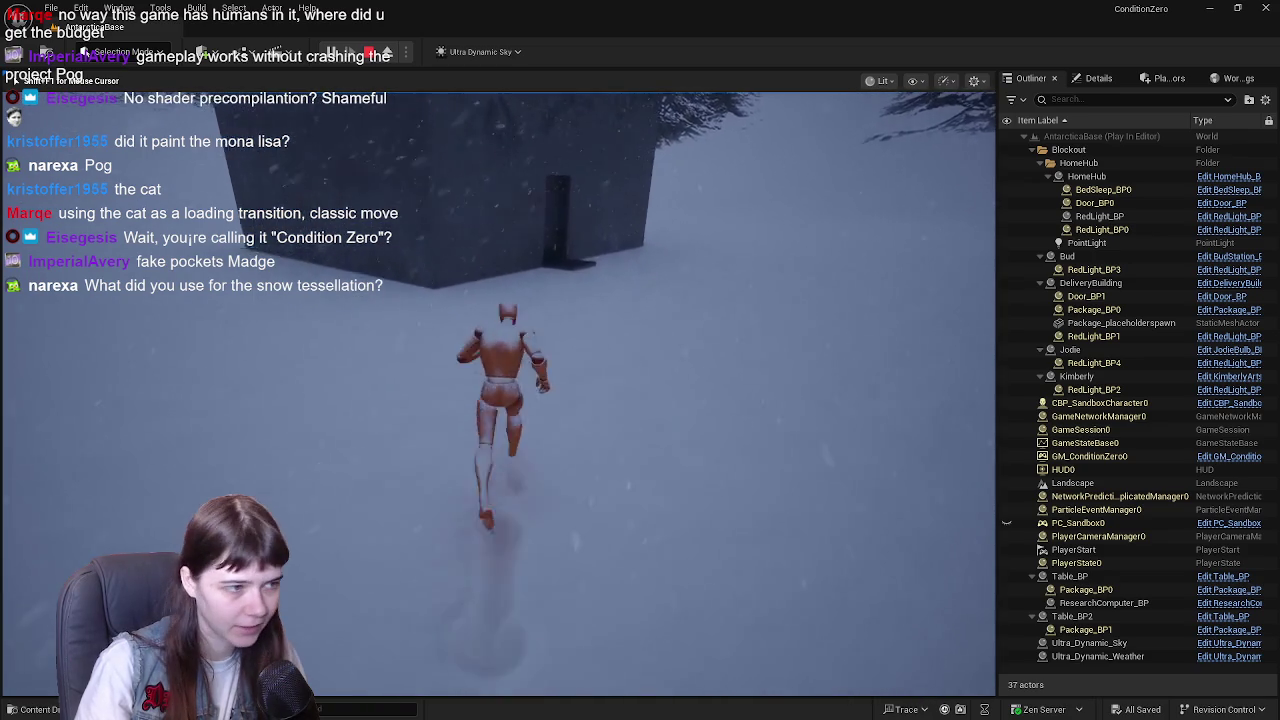
pyautogui.press('Escape')
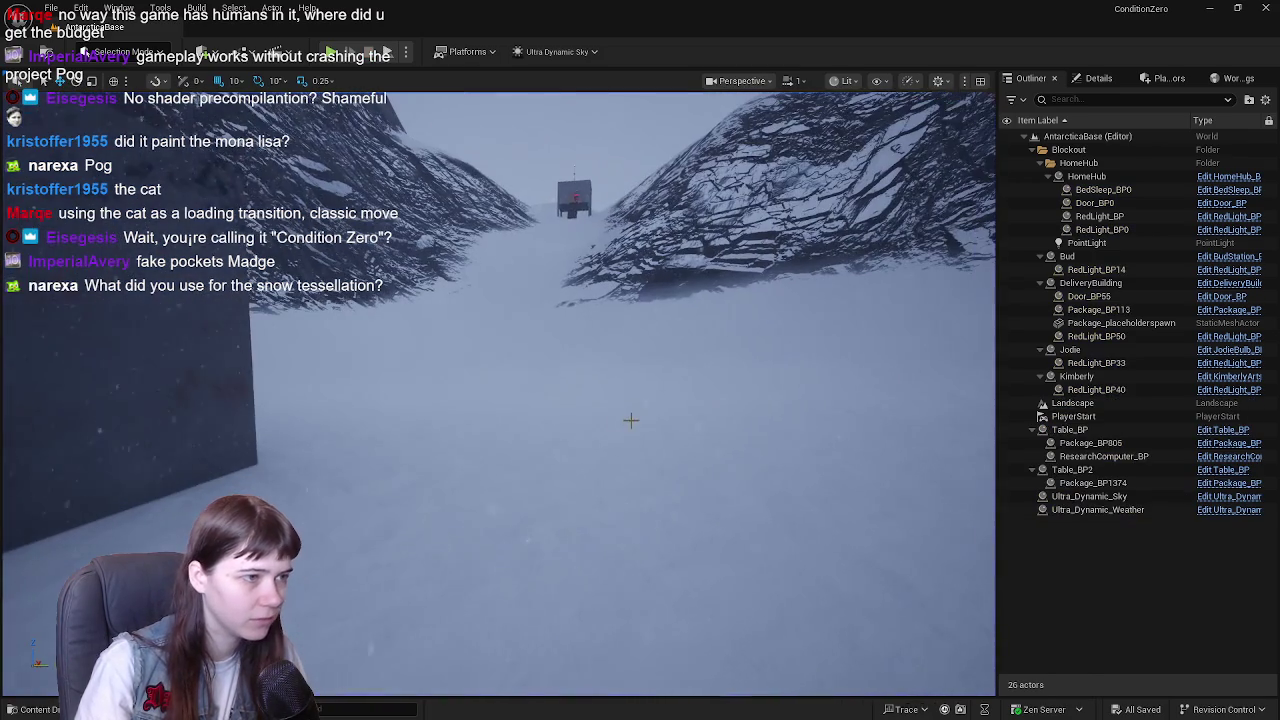
# - Select the Landscape and browse to its material in the MWLandscapeAutoMaterial Landscape folder
pyautogui.click(646, 405)
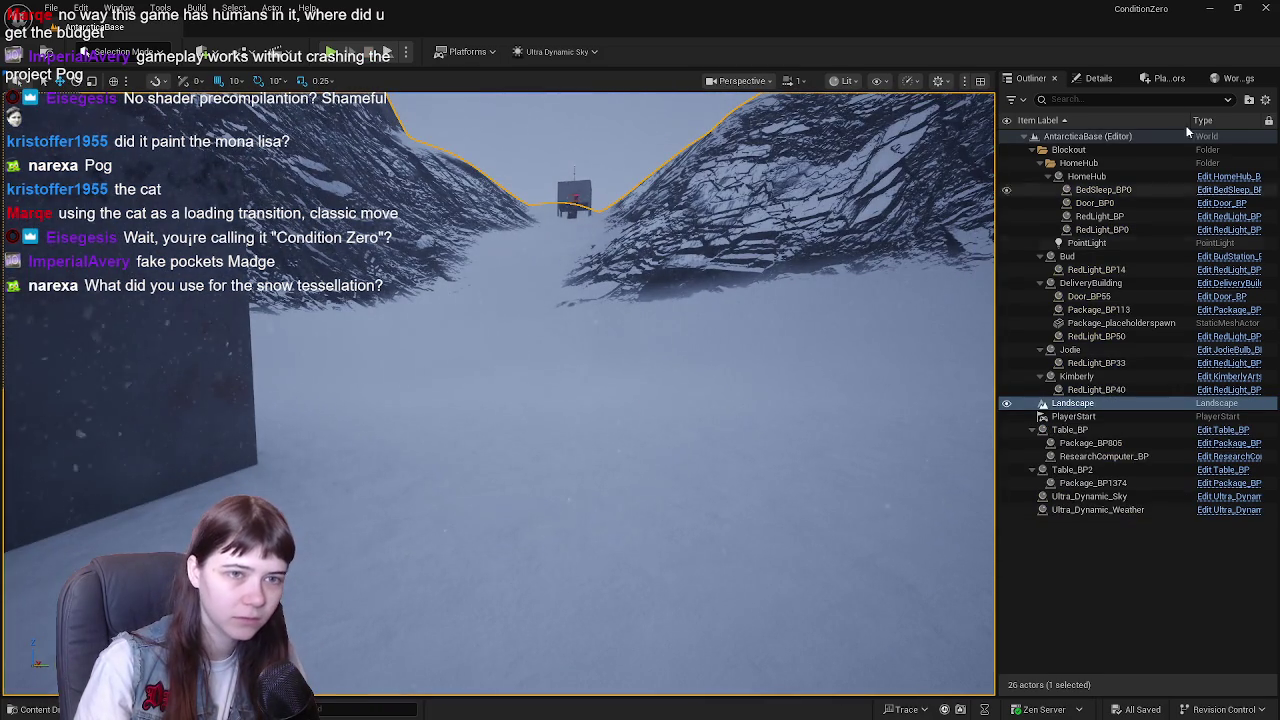
pyautogui.click(1093, 78)
pyautogui.scroll(-5, 1170, 411)
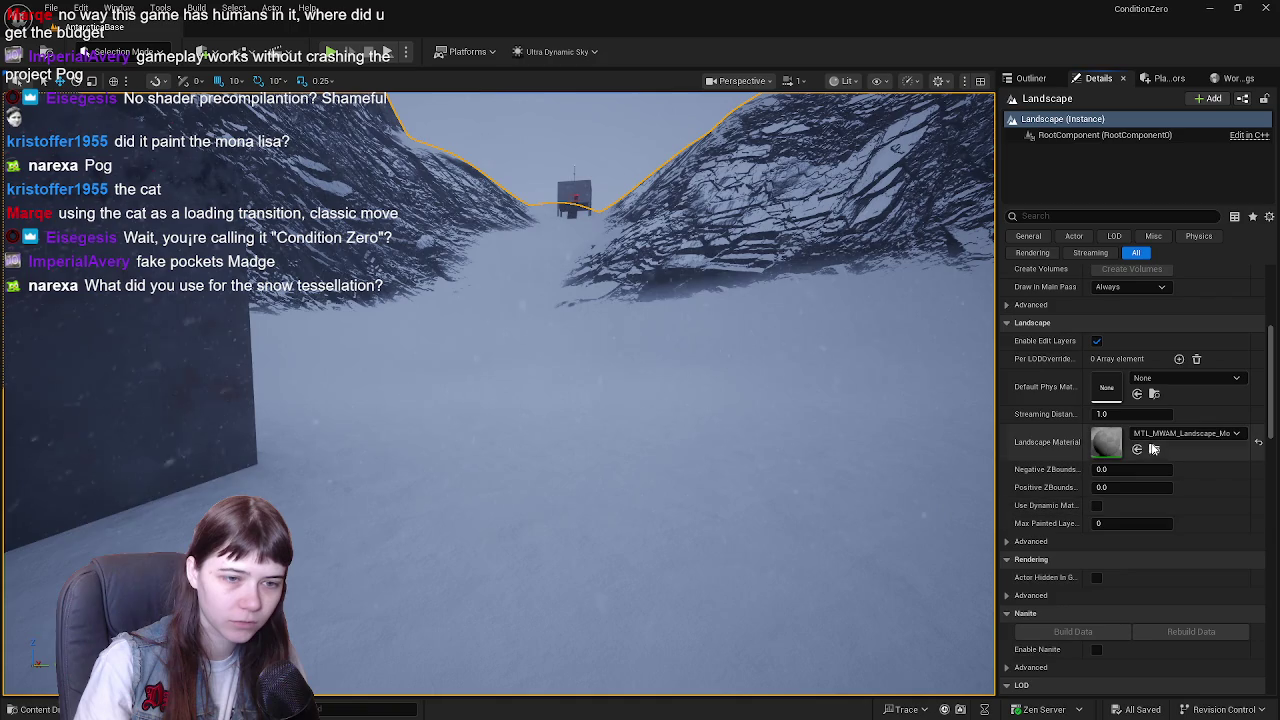
pyautogui.click(1154, 450)
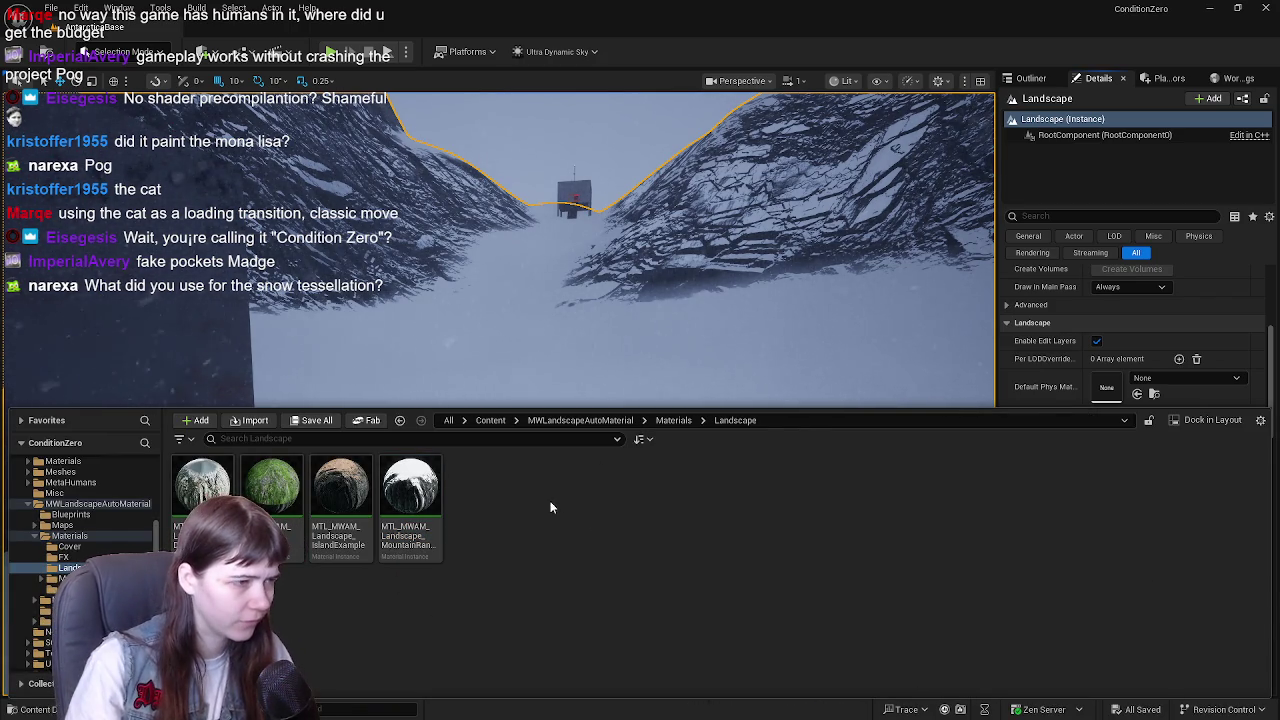
# - Go to Content > Blueprints, select CBP_SandboxCharacter, hide the Content Drawer and open the blueprint
pyautogui.click(467, 421)
pyautogui.click(485, 436)
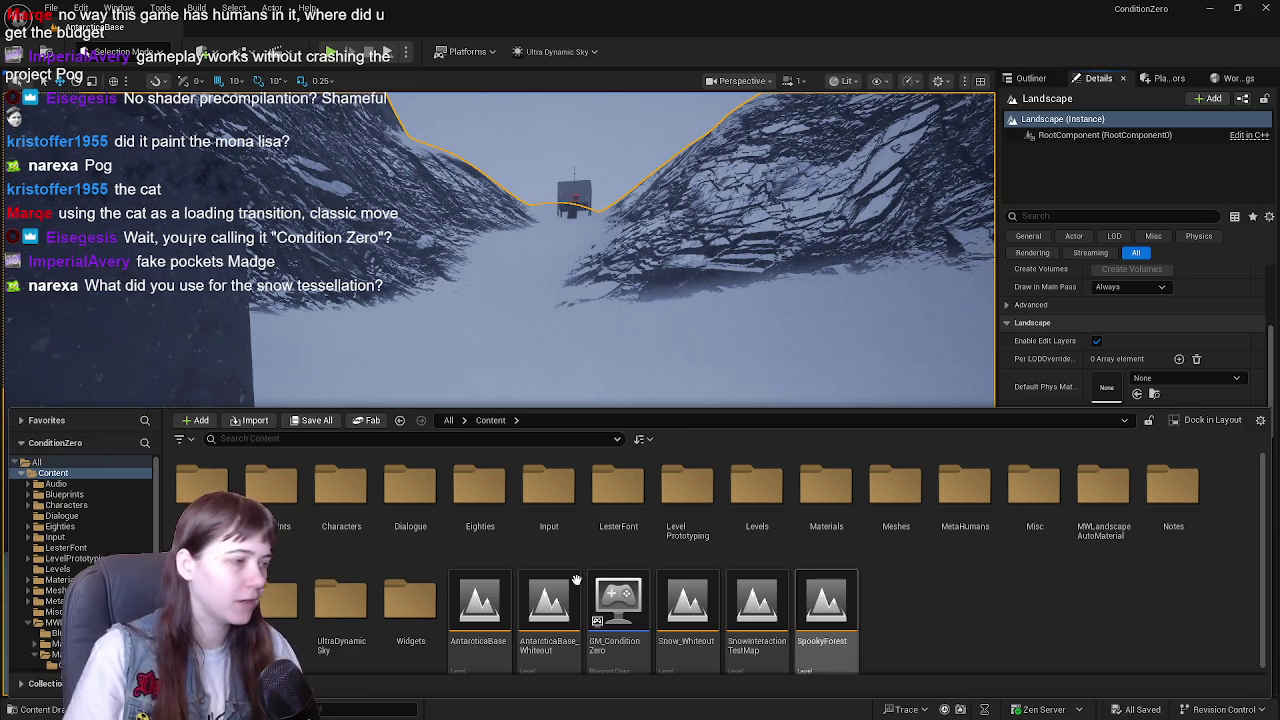
pyautogui.doubleClick(271, 485)
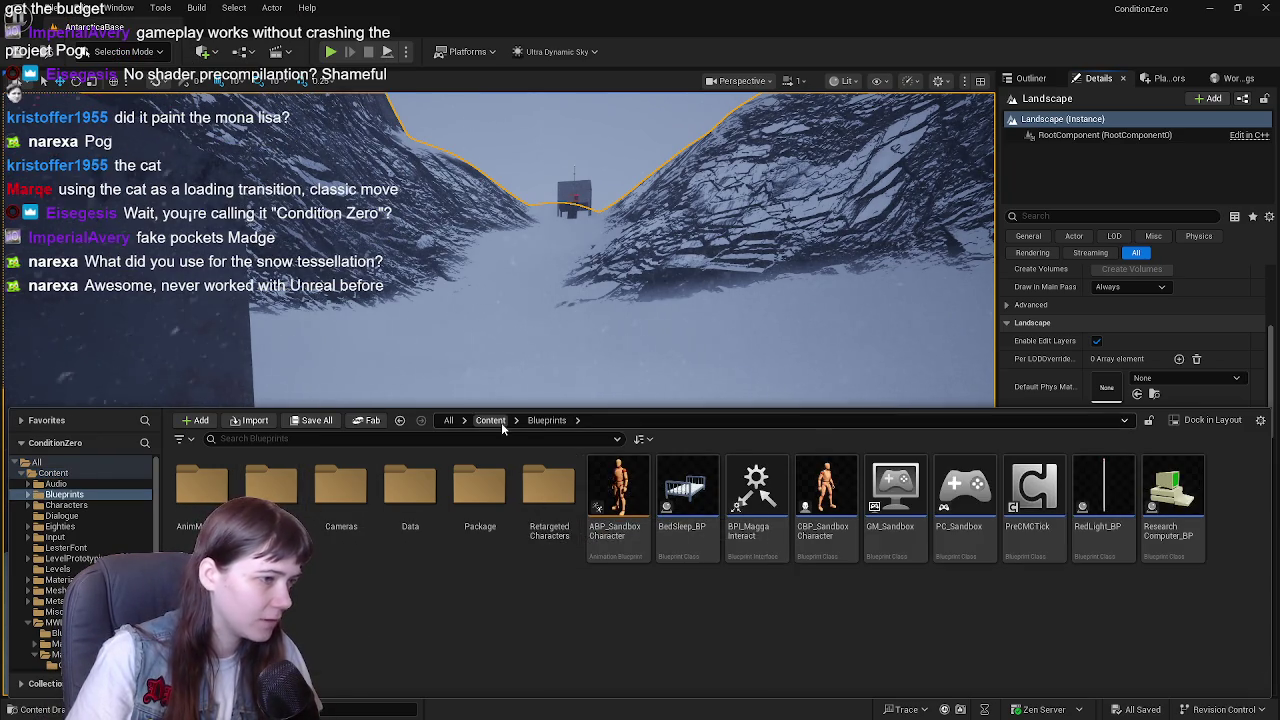
pyautogui.click(501, 422)
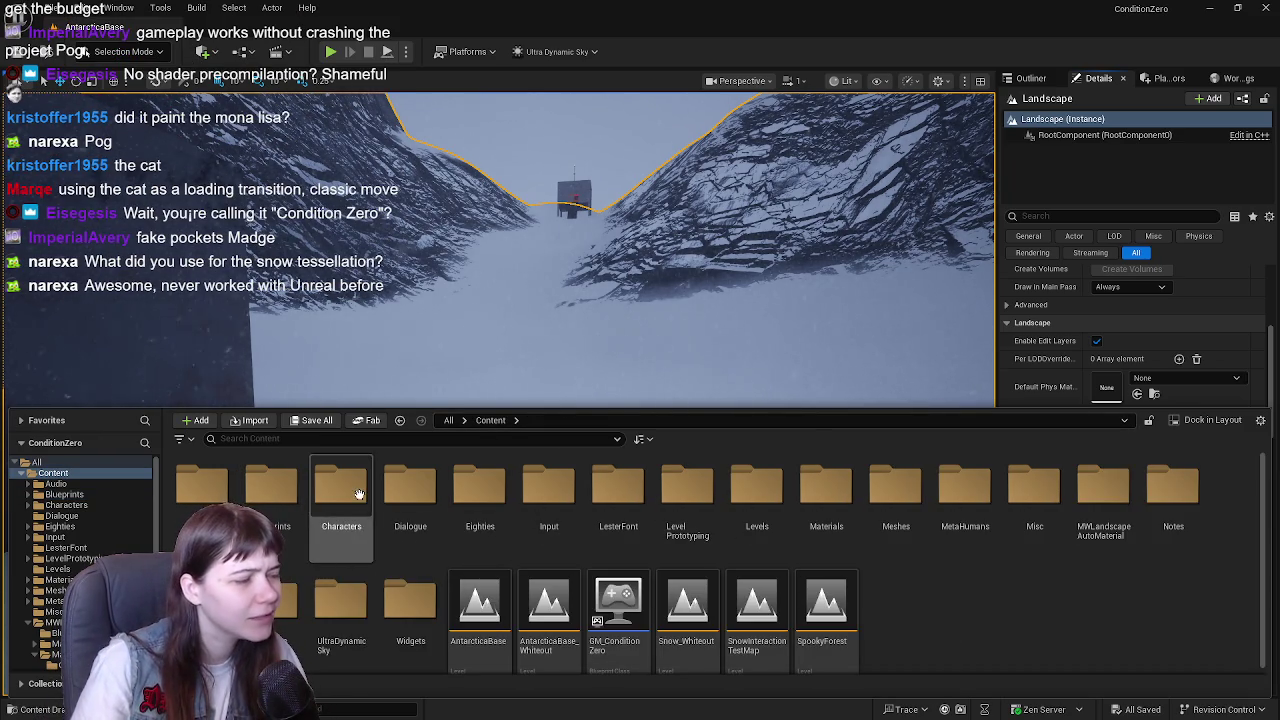
pyautogui.doubleClick(271, 488)
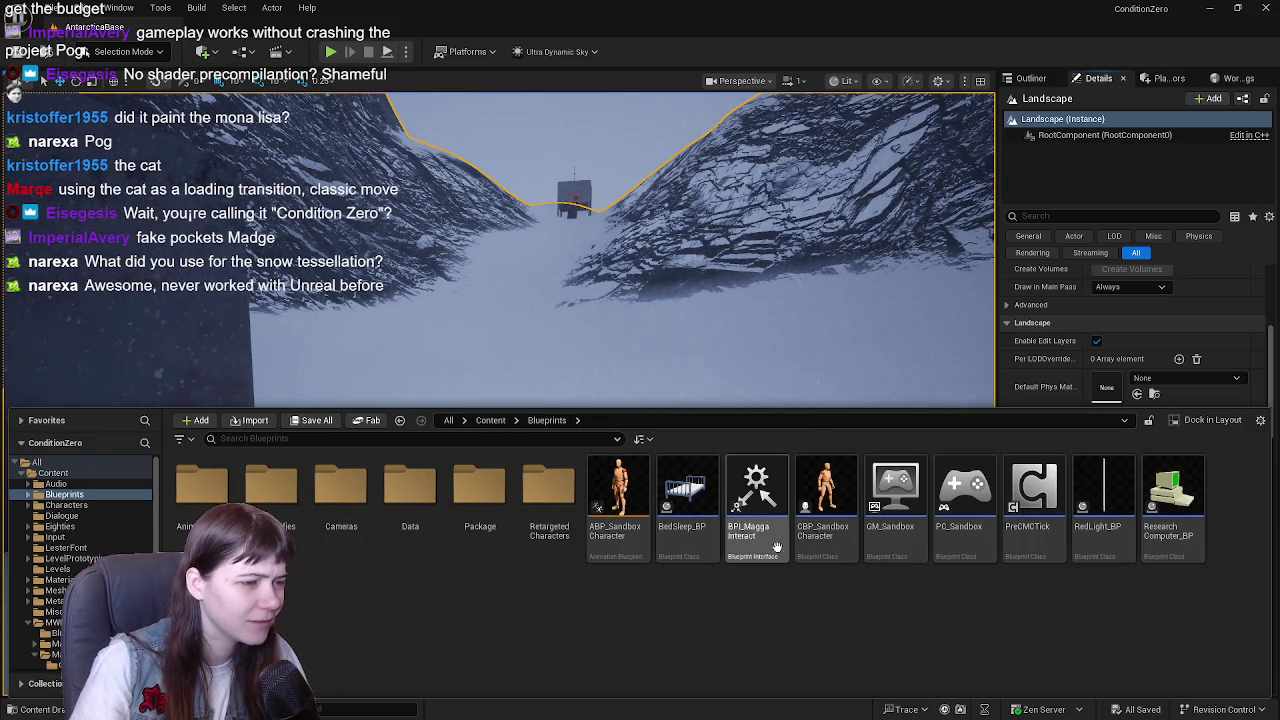
pyautogui.click(805, 500)
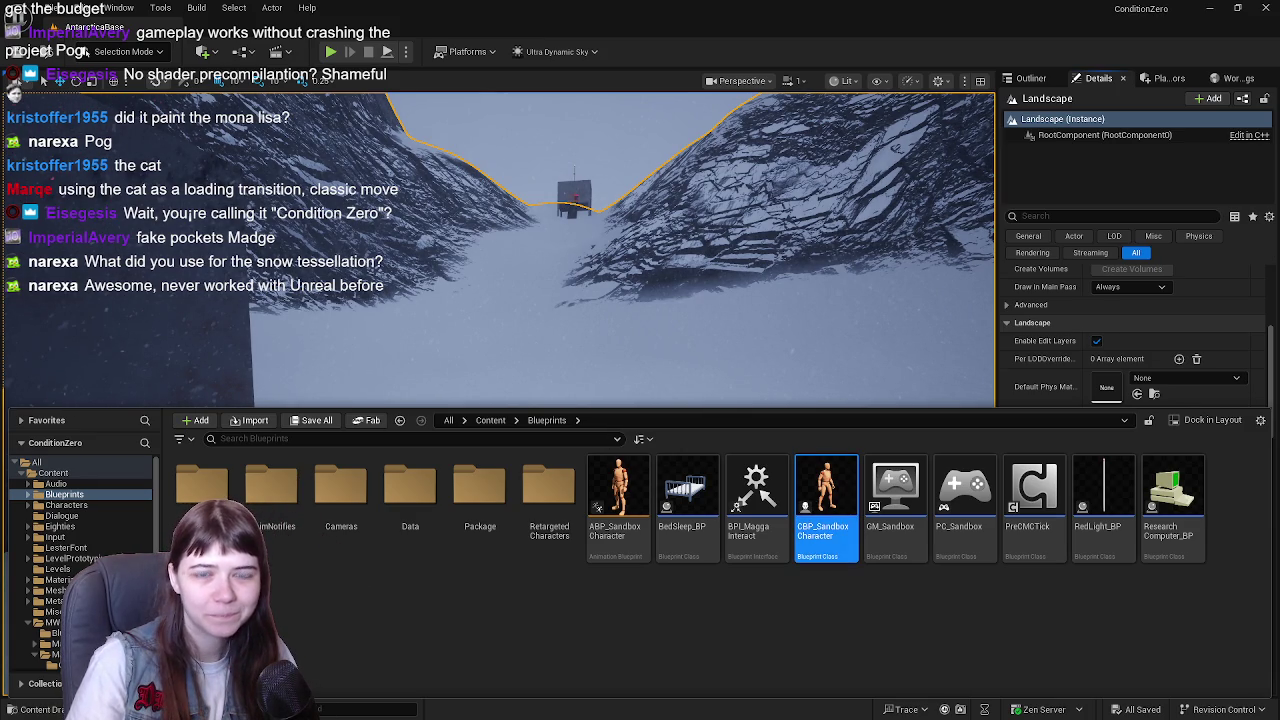
pyautogui.hotkey('ctrl', 'space')
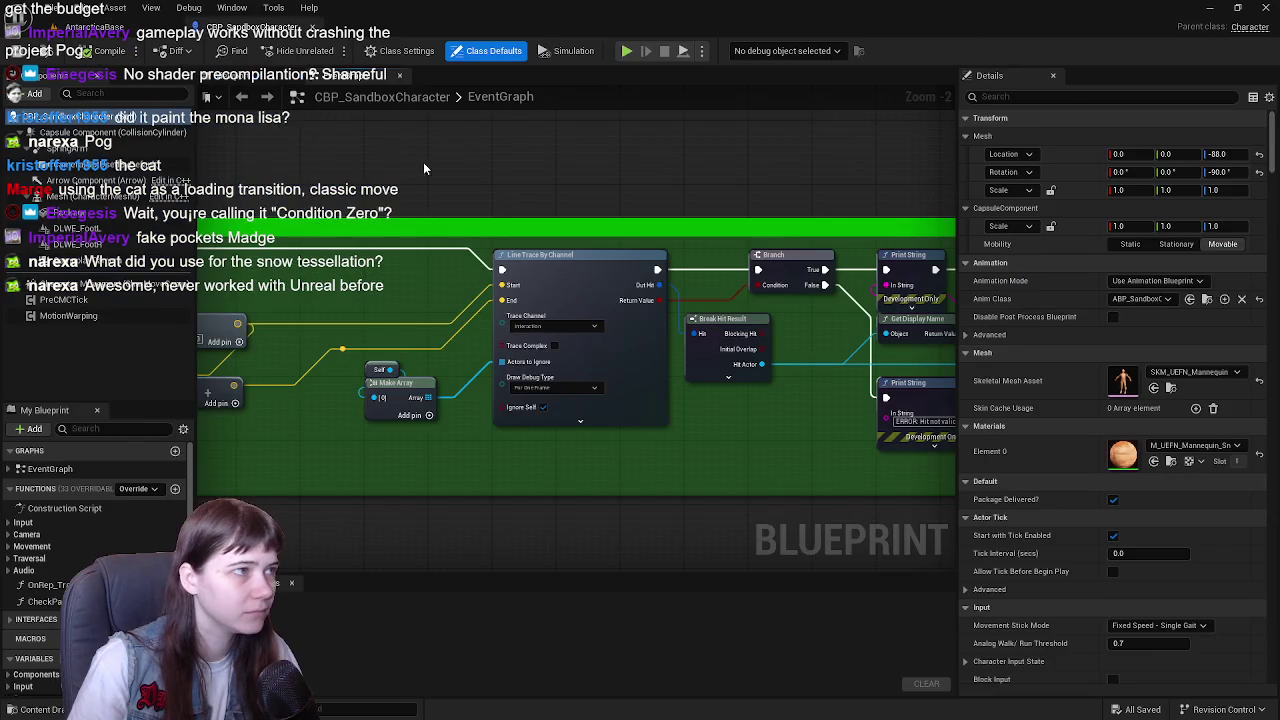
pyautogui.click(238, 77)
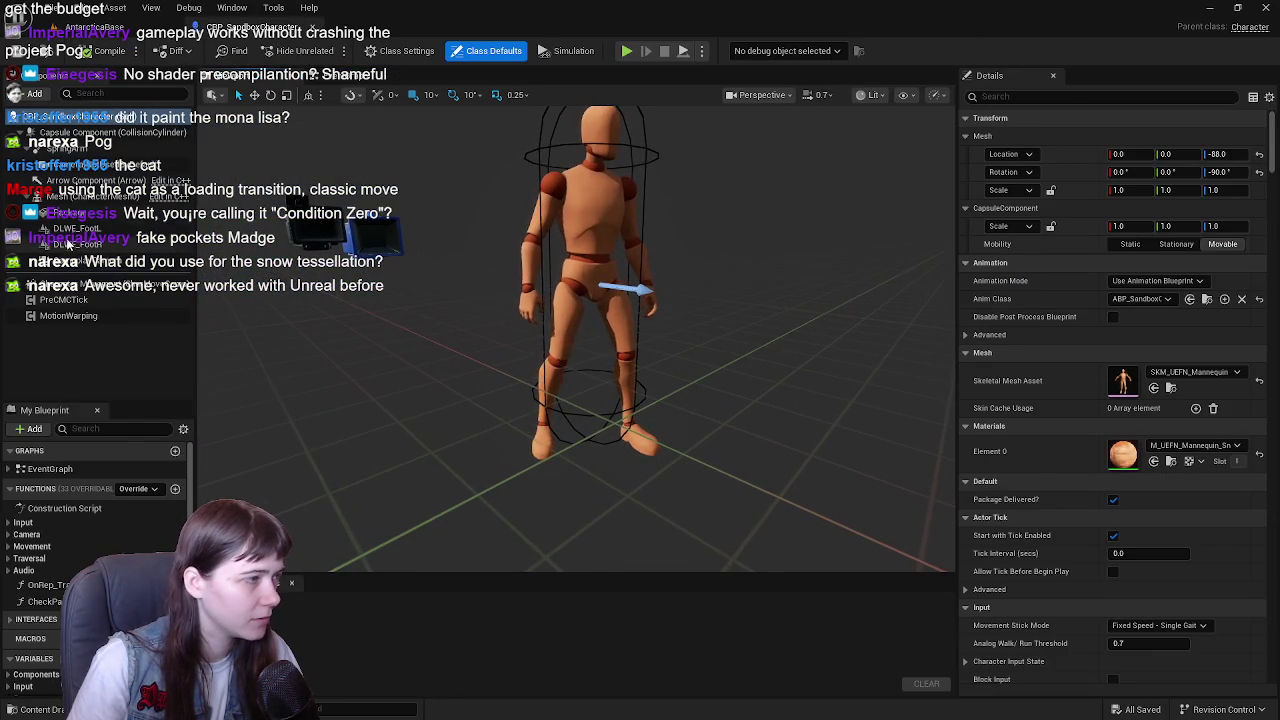
# - Review the DLWE_FootR component's details, close the blueprint, and switch back to the Outliner
pyautogui.click(68, 243)
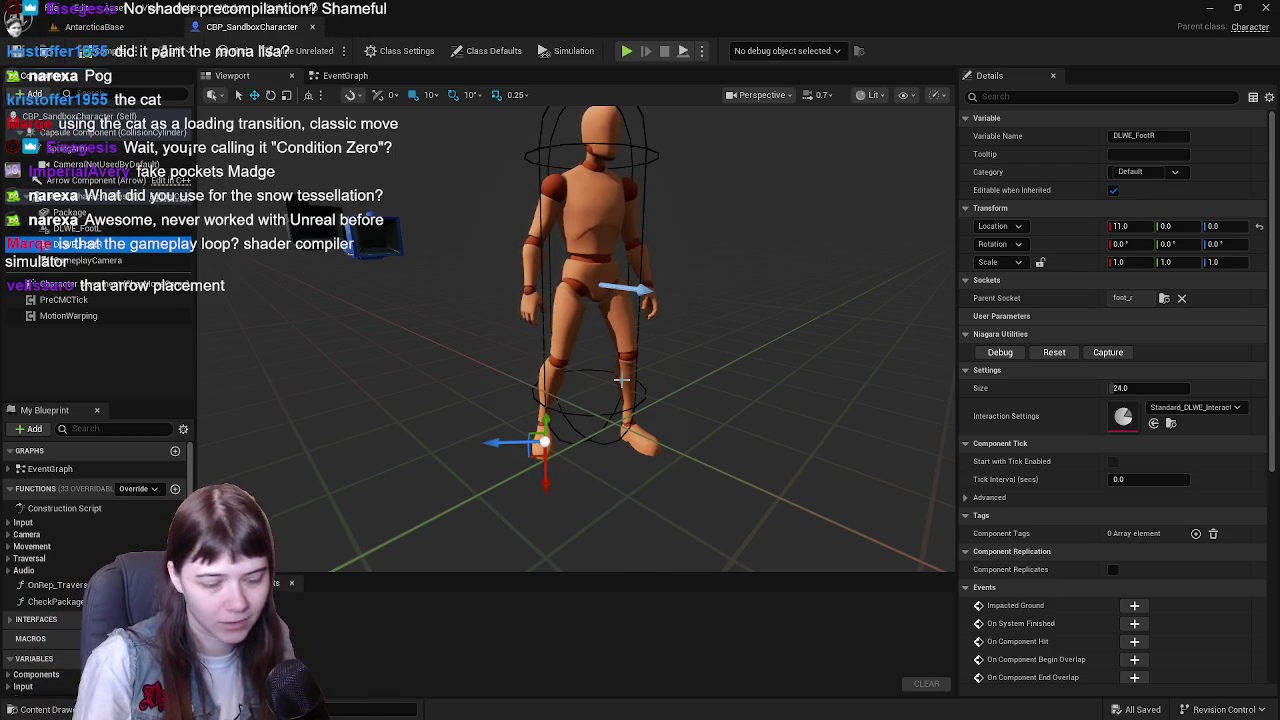
pyautogui.click(312, 27)
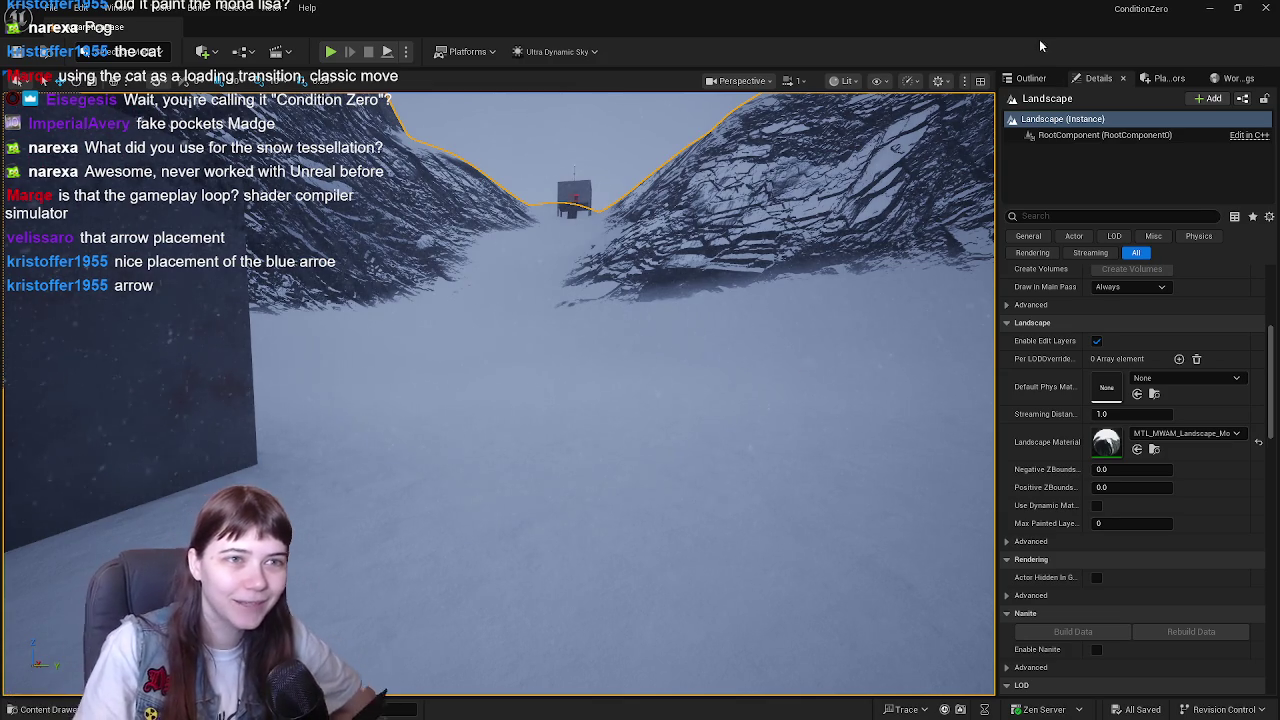
pyautogui.click(1028, 78)
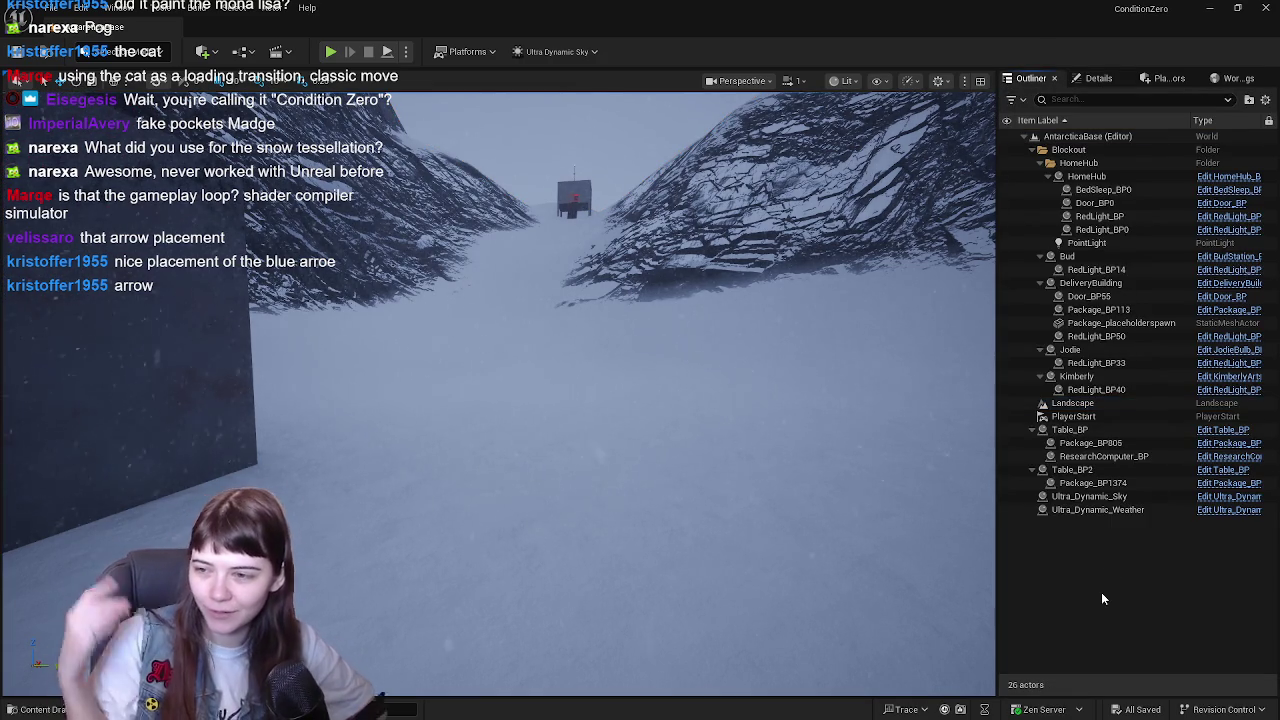
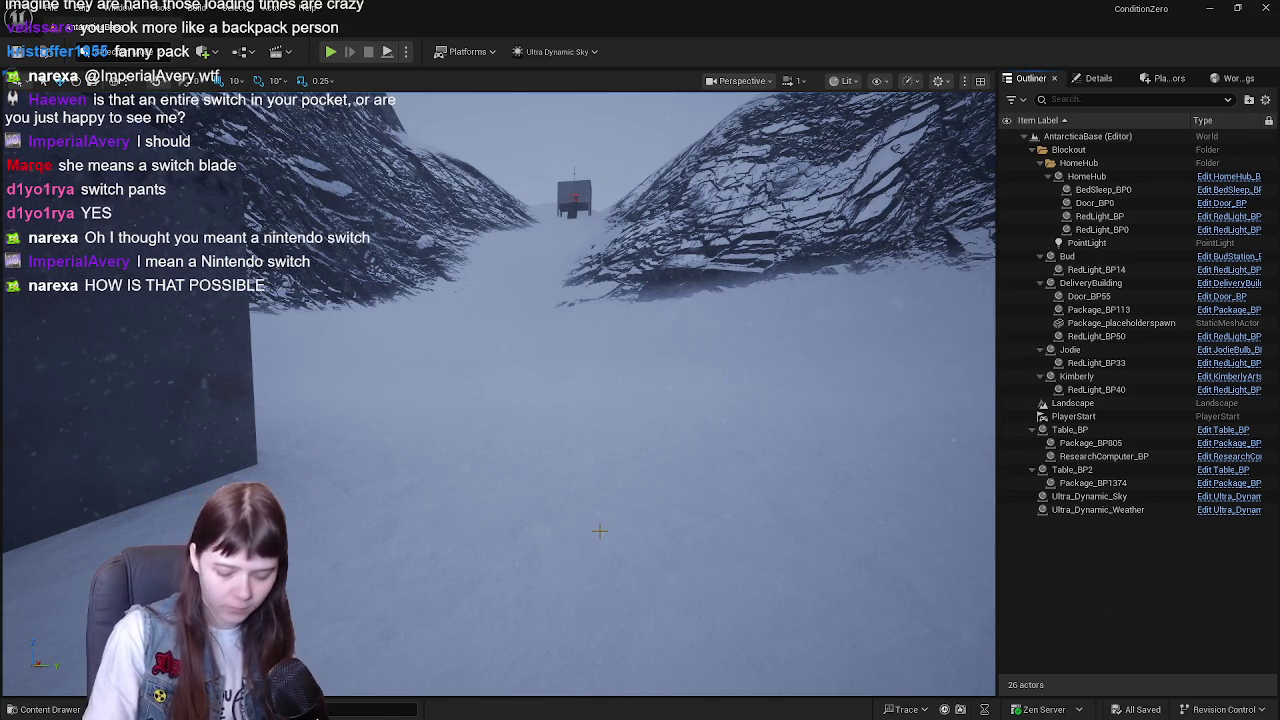
# - Browse the MetaHumans and Kellan folders in the Content Drawer, then return to Content and close it
pyautogui.hotkey('ctrl', 'space')
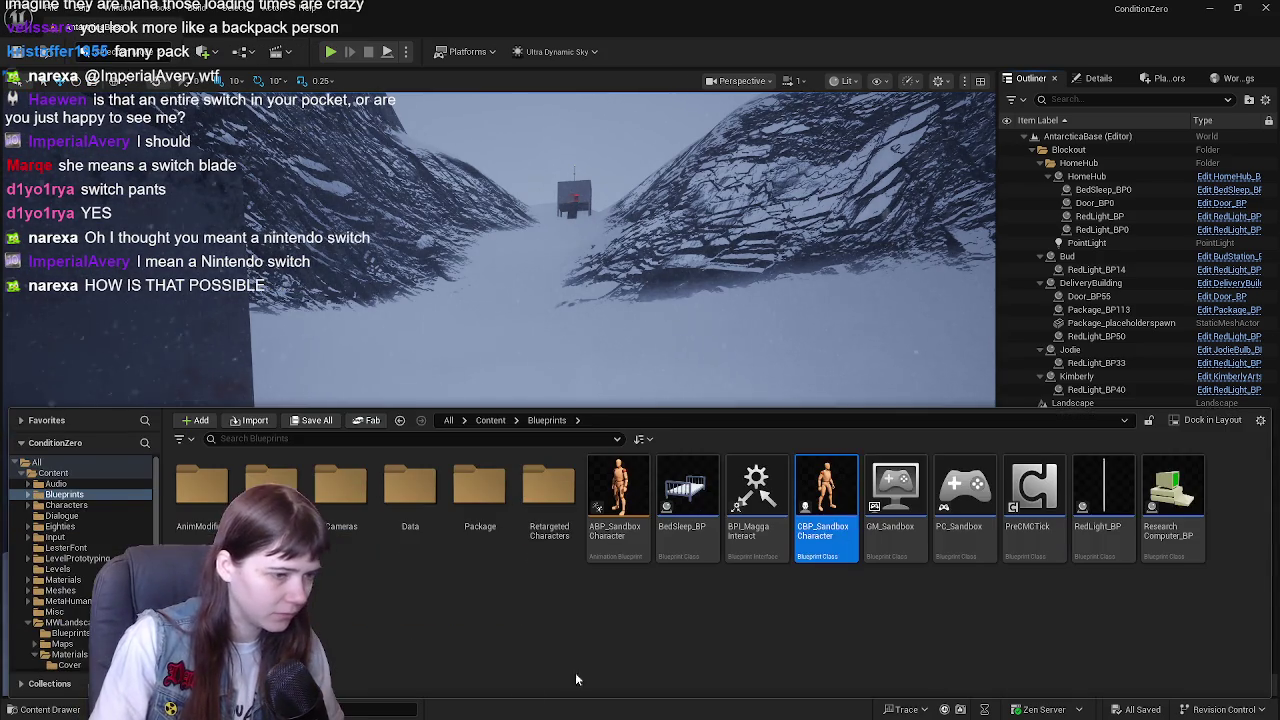
pyautogui.click(486, 420)
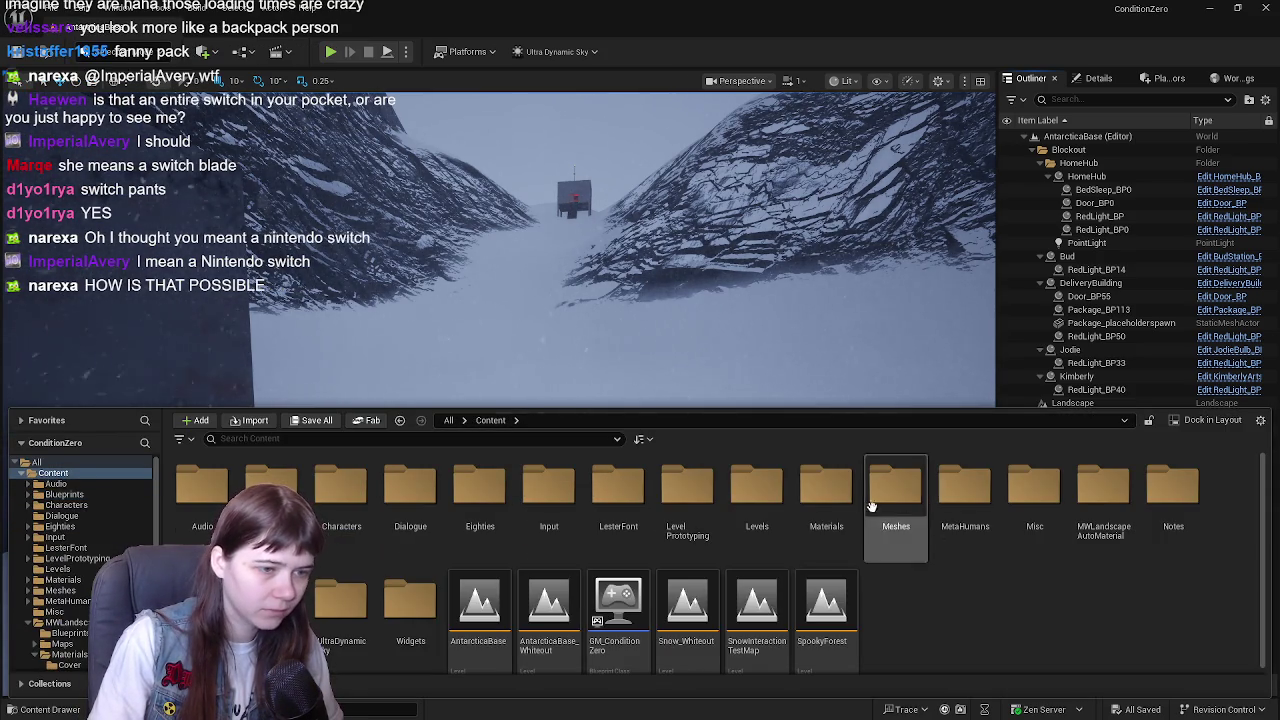
pyautogui.doubleClick(965, 497)
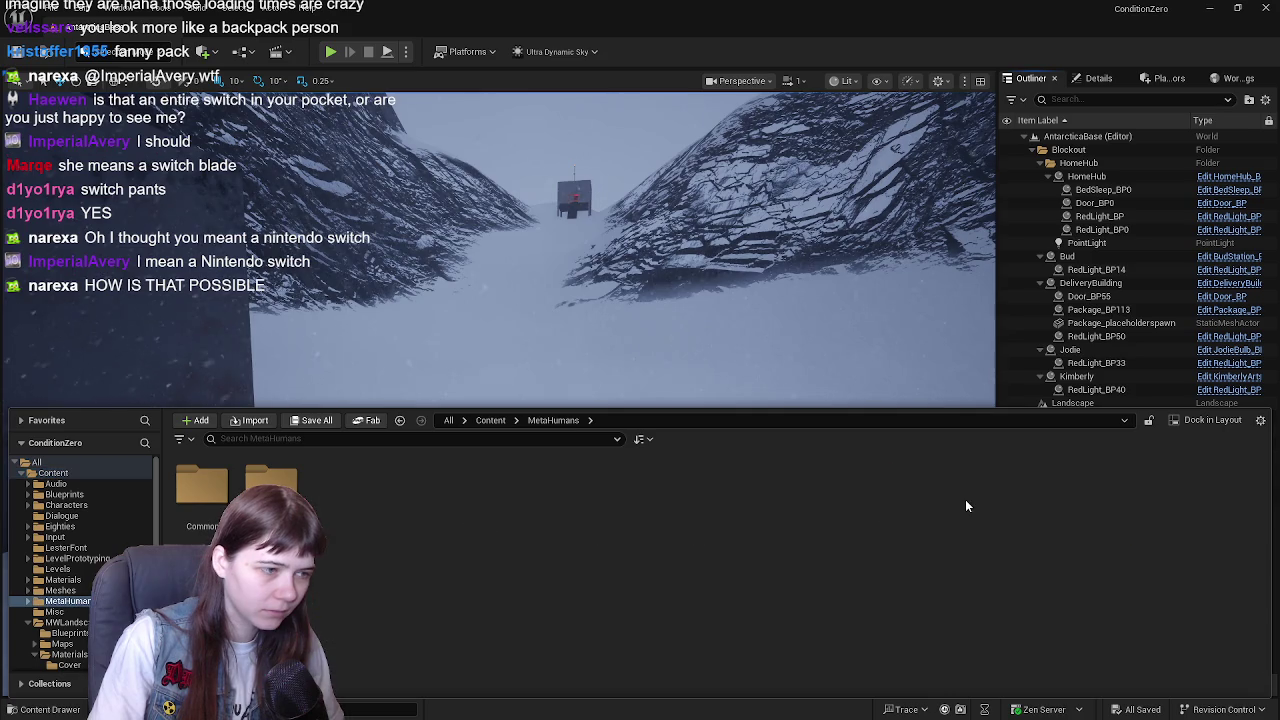
pyautogui.doubleClick(281, 486)
pyautogui.click(490, 420)
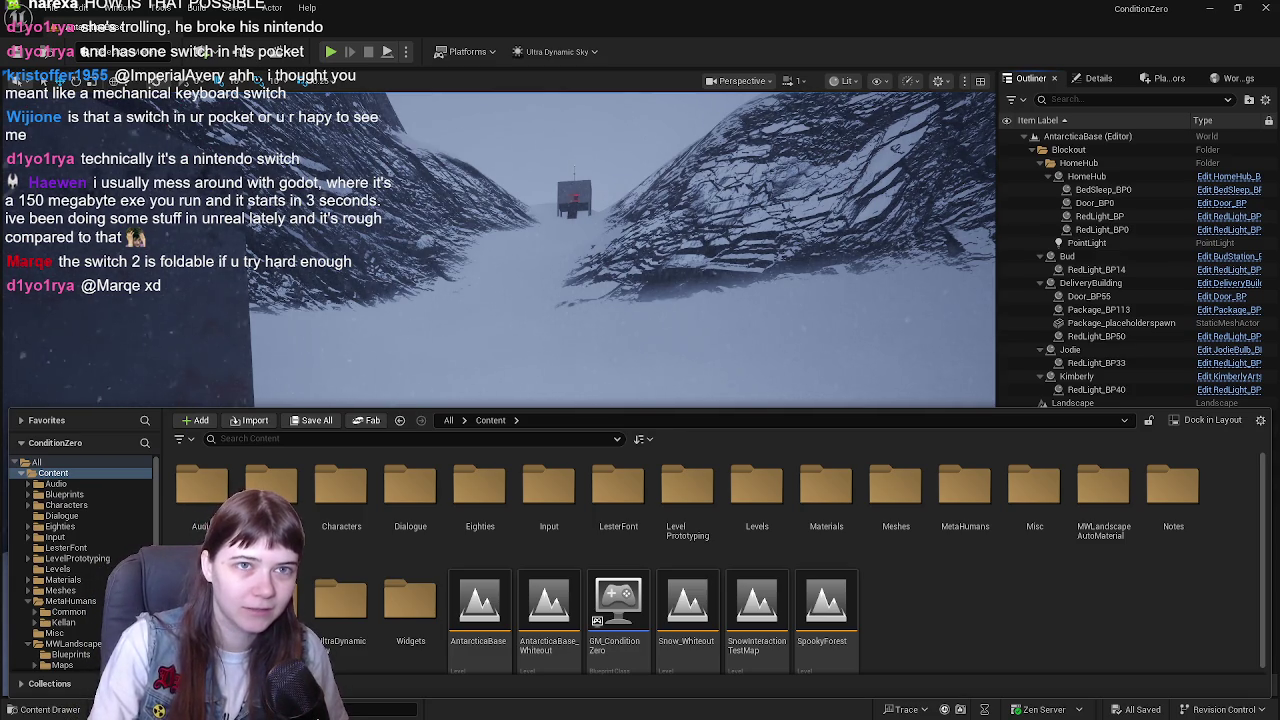
pyautogui.click(1212, 8)
# - Minimize the Unreal editor to view the desktop briefly, then restore it from the taskbar
pyautogui.click(1212, 8)
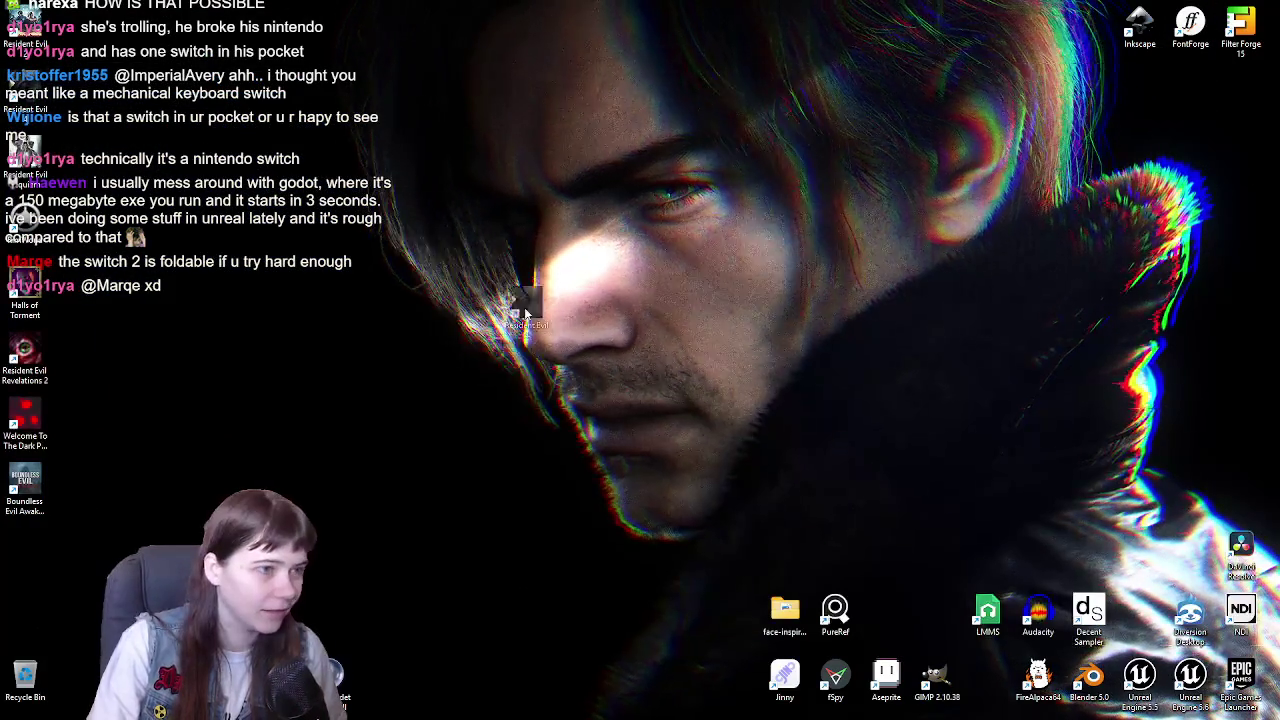
pyautogui.moveTo(1038, 352)
pyautogui.mouseDown()
pyautogui.moveTo(60, 381)
pyautogui.moveTo(30, 95)
pyautogui.mouseUp()
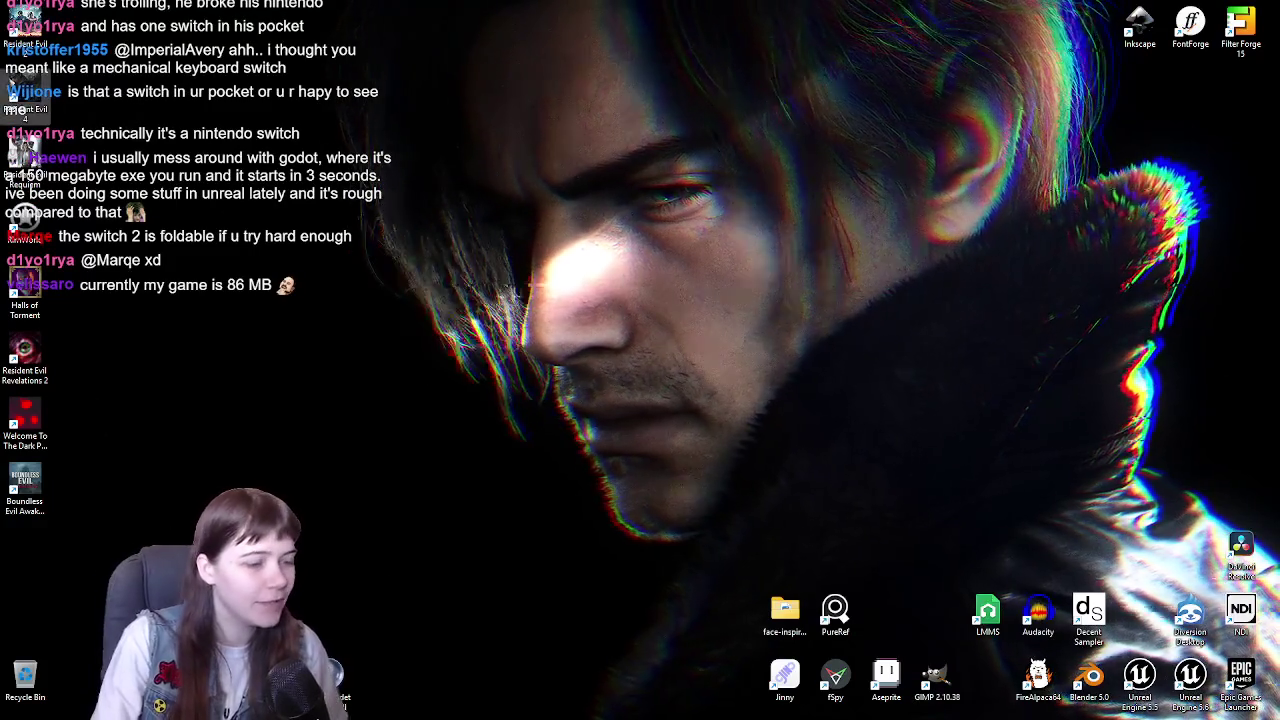
pyautogui.click(402, 705)
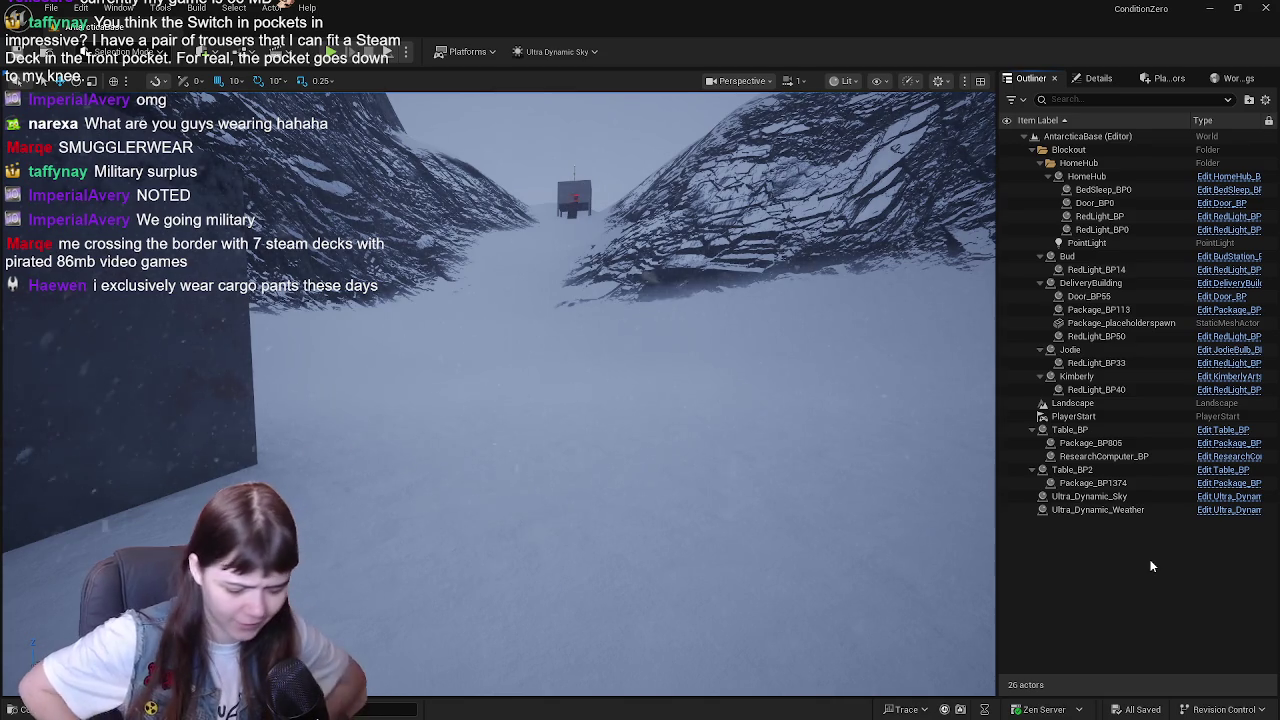
# - Fly the viewport camera into the red-lit room and orbit around its two tables
pyautogui.scroll(10, 561, 477)
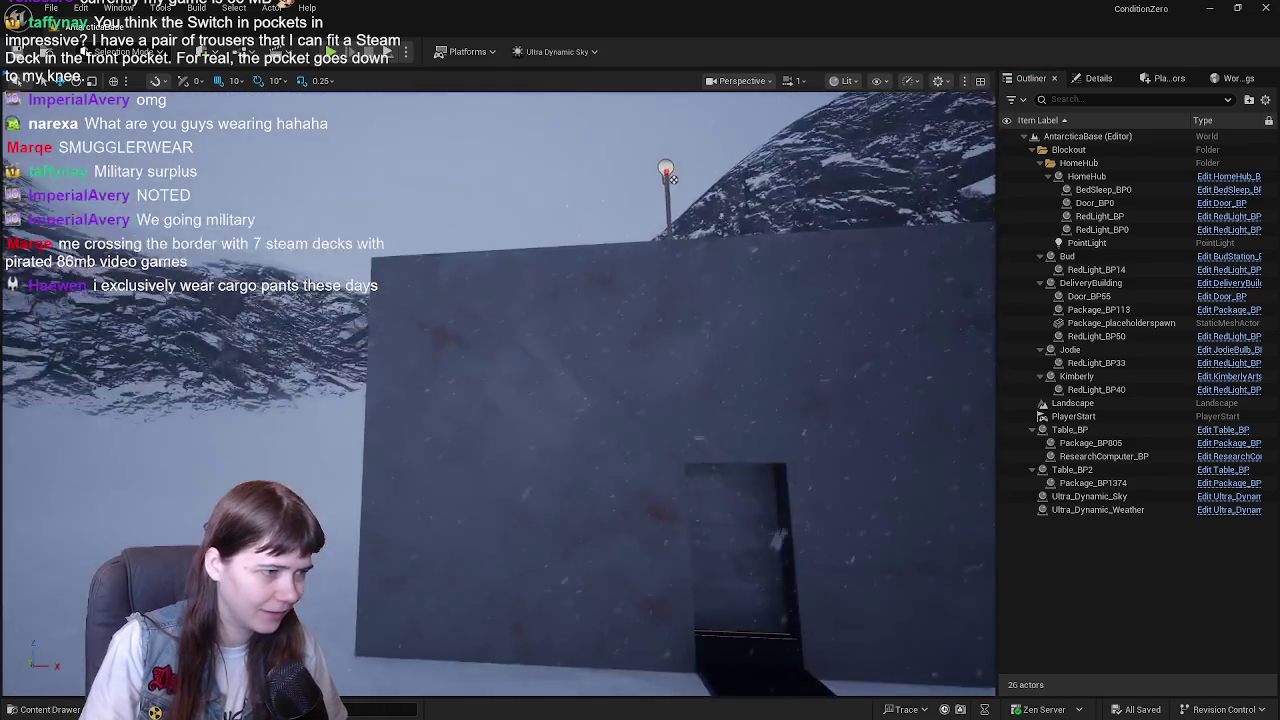
pyautogui.scroll(5, 499, 394)
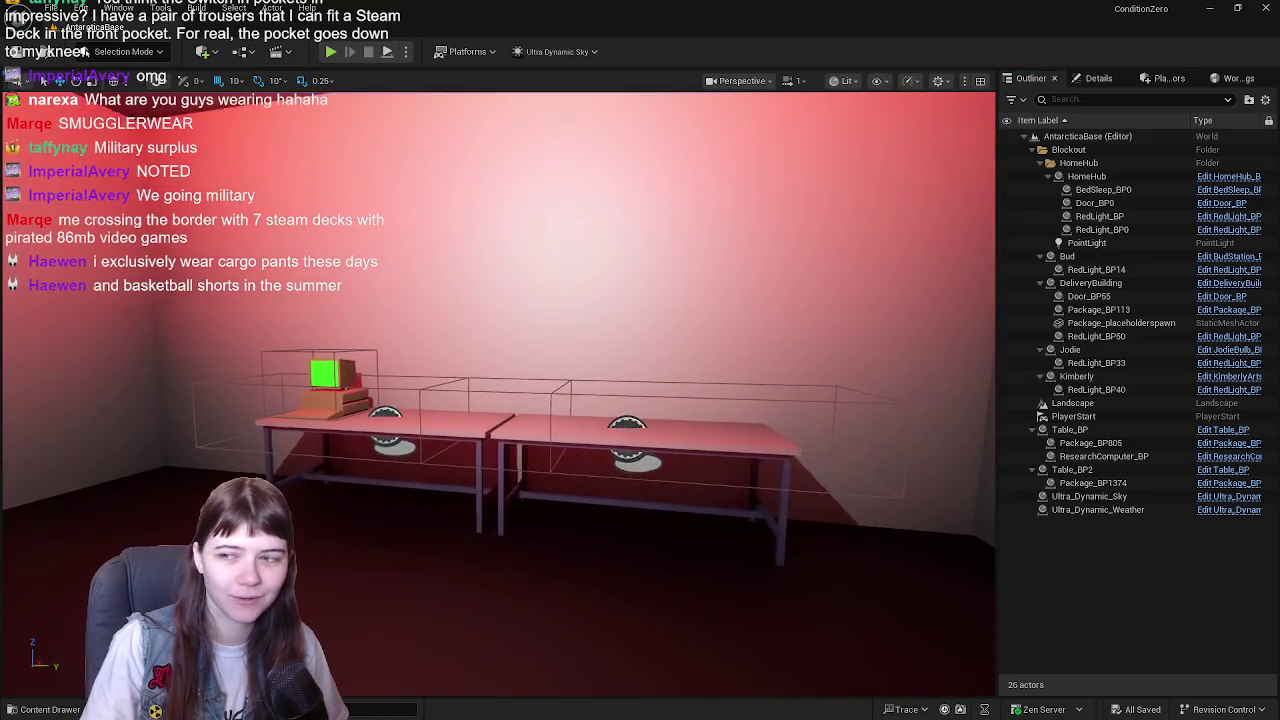
pyautogui.scroll(-8, 559, 473)
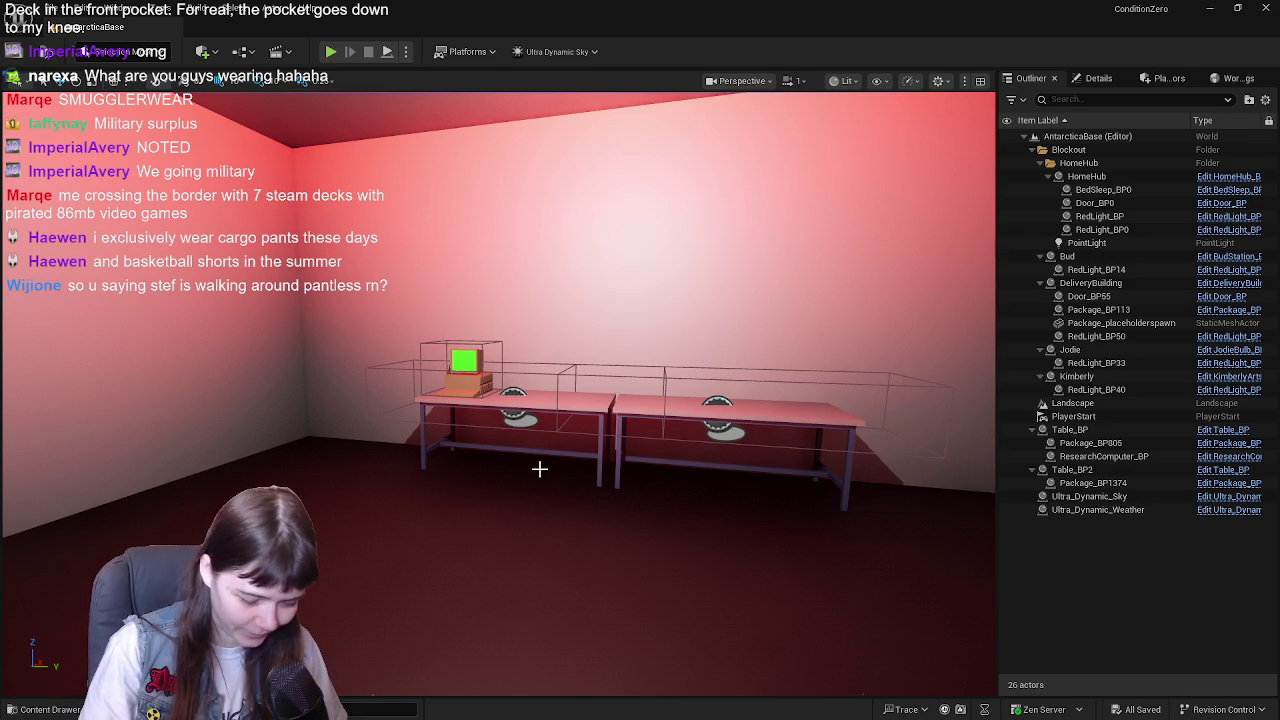
pyautogui.moveTo(389, 449)
pyautogui.mouseDown()
pyautogui.moveTo(320, 445)
pyautogui.moveTo(544, 412)
pyautogui.mouseUp()
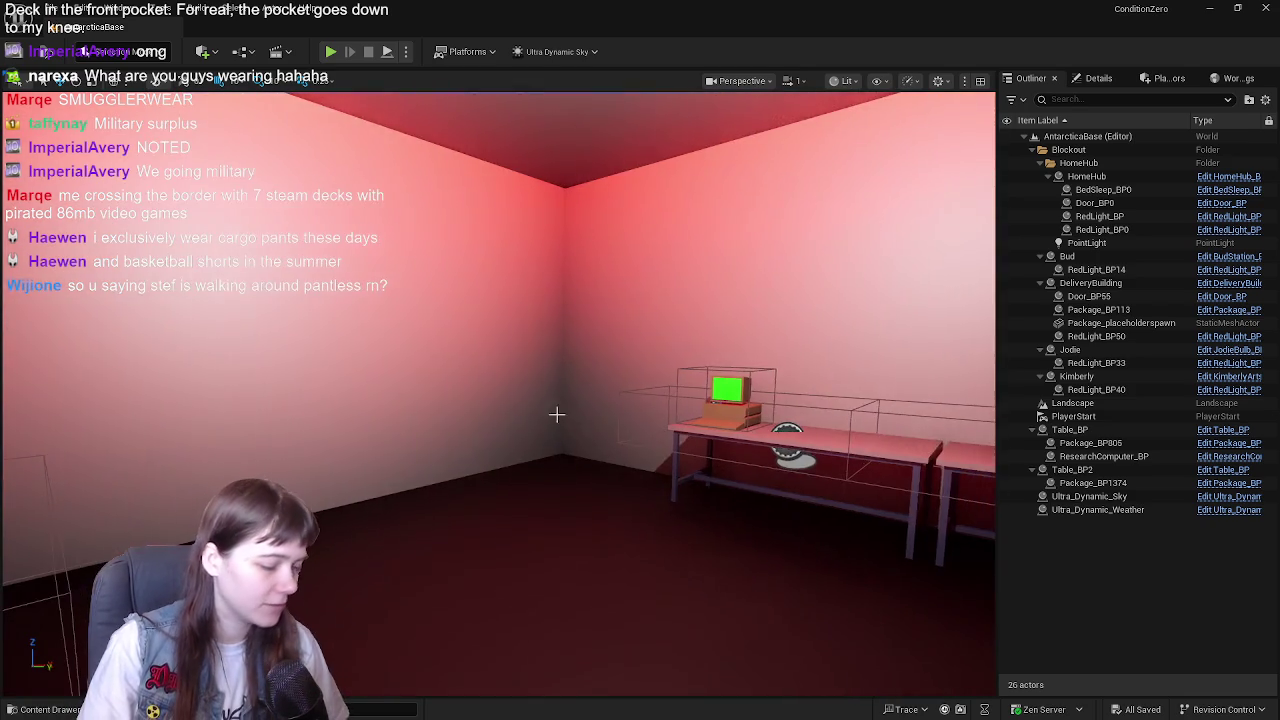
# - Open the Content Drawer, peek into the MetaHumans folder, and go back to Content
pyautogui.hotkey('ctrl', 'space')
pyautogui.doubleClick(963, 505)
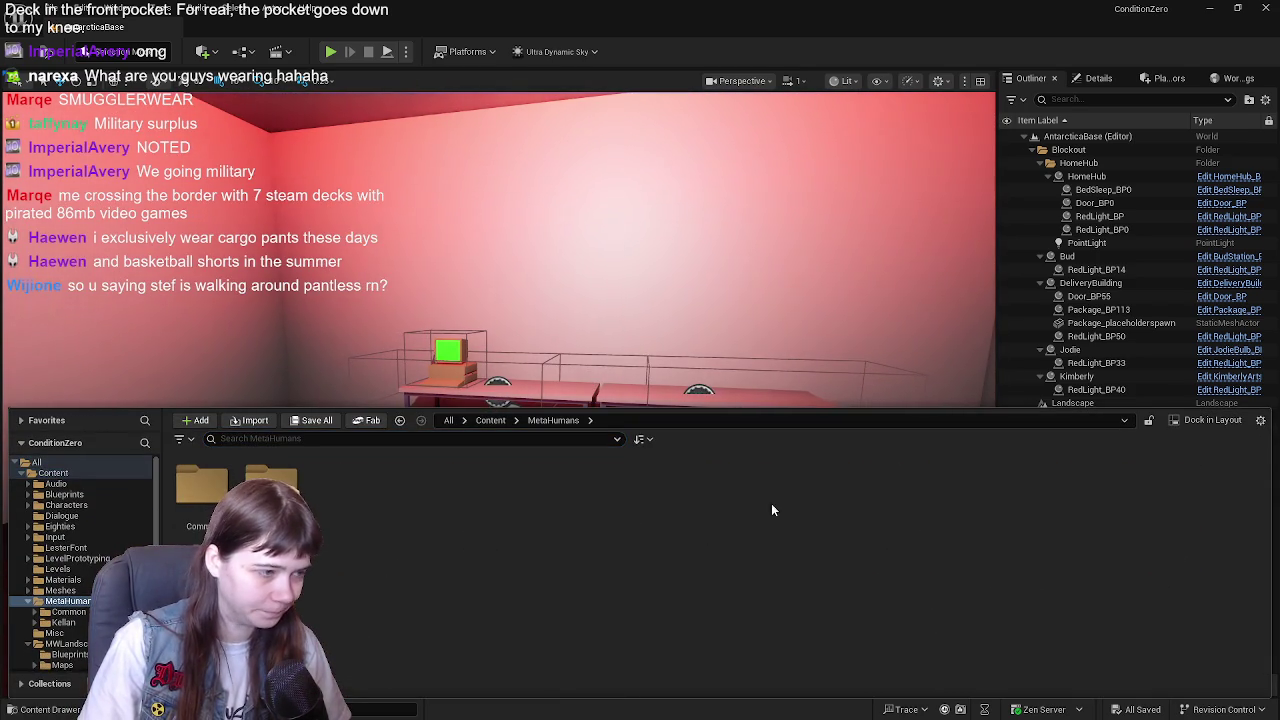
pyautogui.rightClick(365, 520)
pyautogui.click(520, 422)
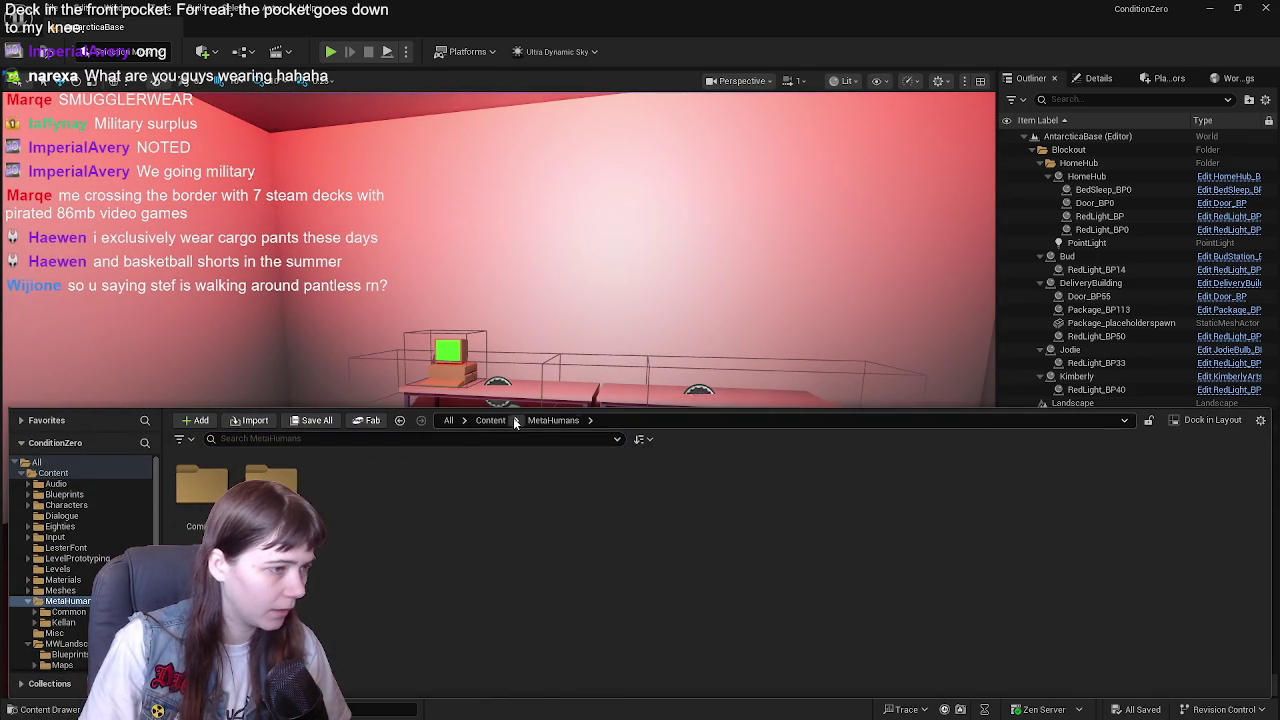
pyautogui.click(492, 421)
# - Set the MetaHumans folder colour to pure yellow FFFF00
pyautogui.rightClick(963, 528)
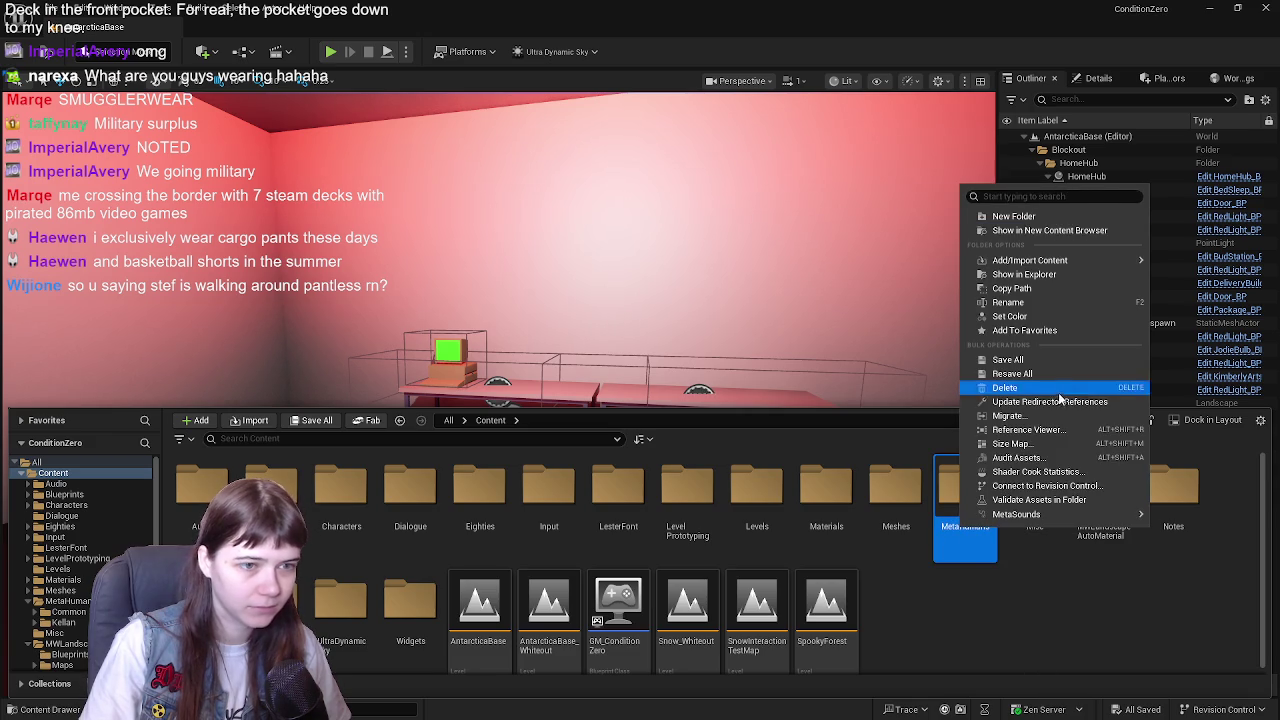
pyautogui.click(1010, 316)
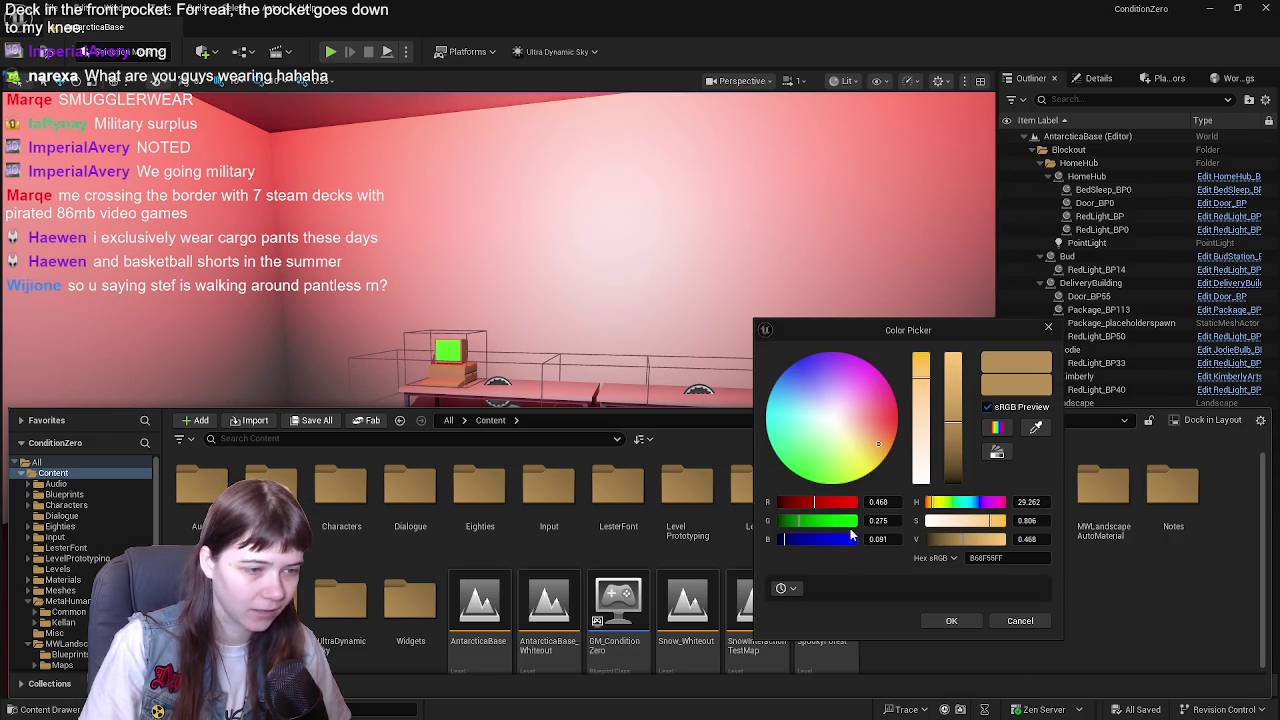
pyautogui.moveTo(820, 502); pyautogui.dragTo(938, 501)
pyautogui.moveTo(920, 368); pyautogui.dragTo(919, 375)
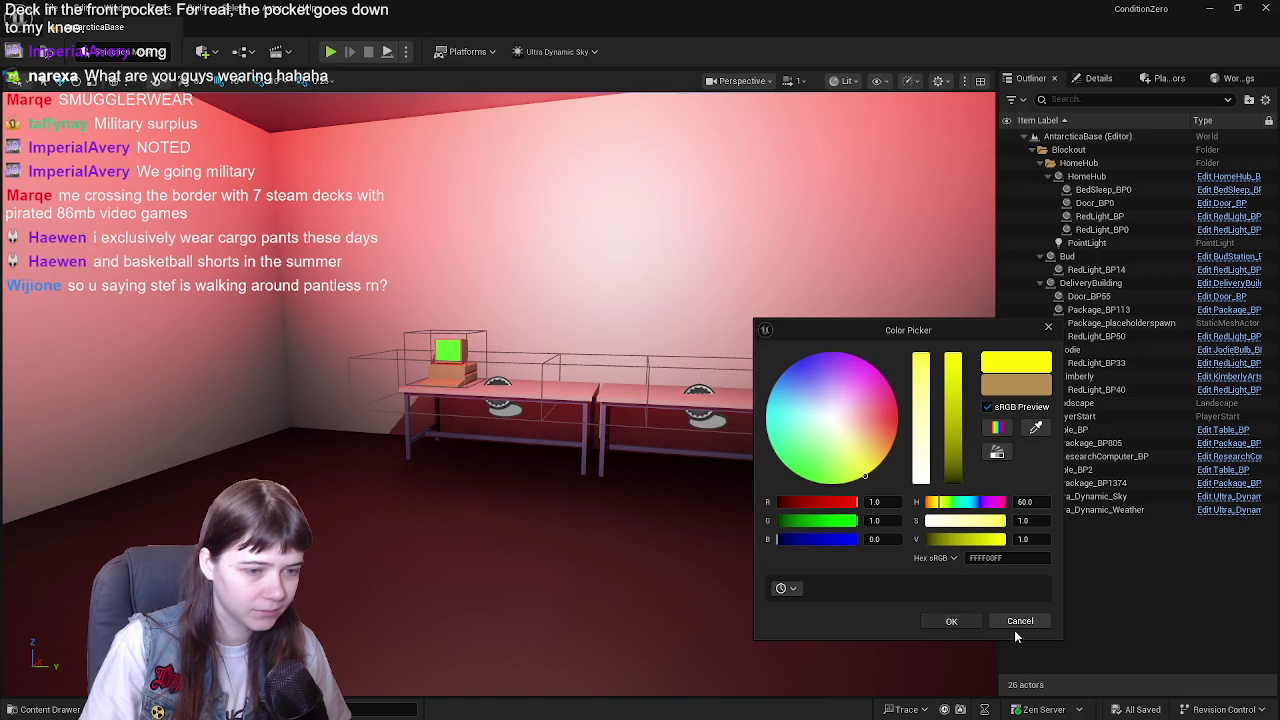
pyautogui.click(951, 621)
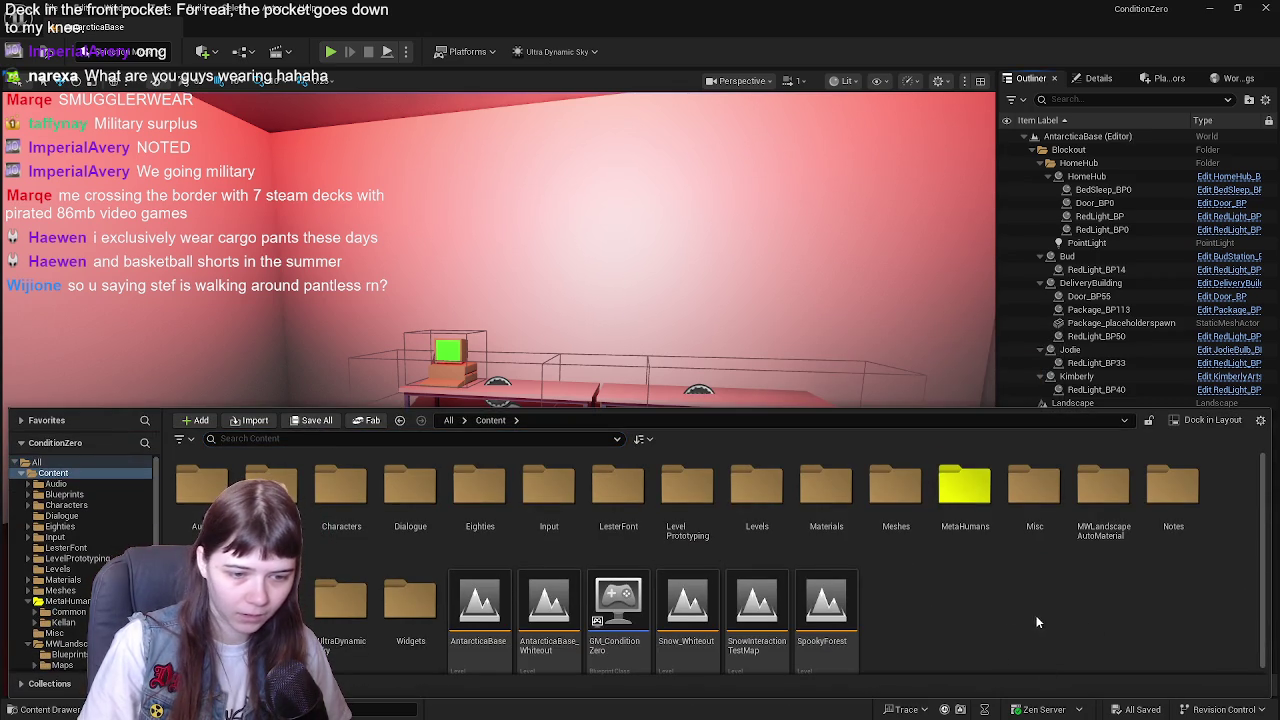
pyautogui.click(1240, 708)
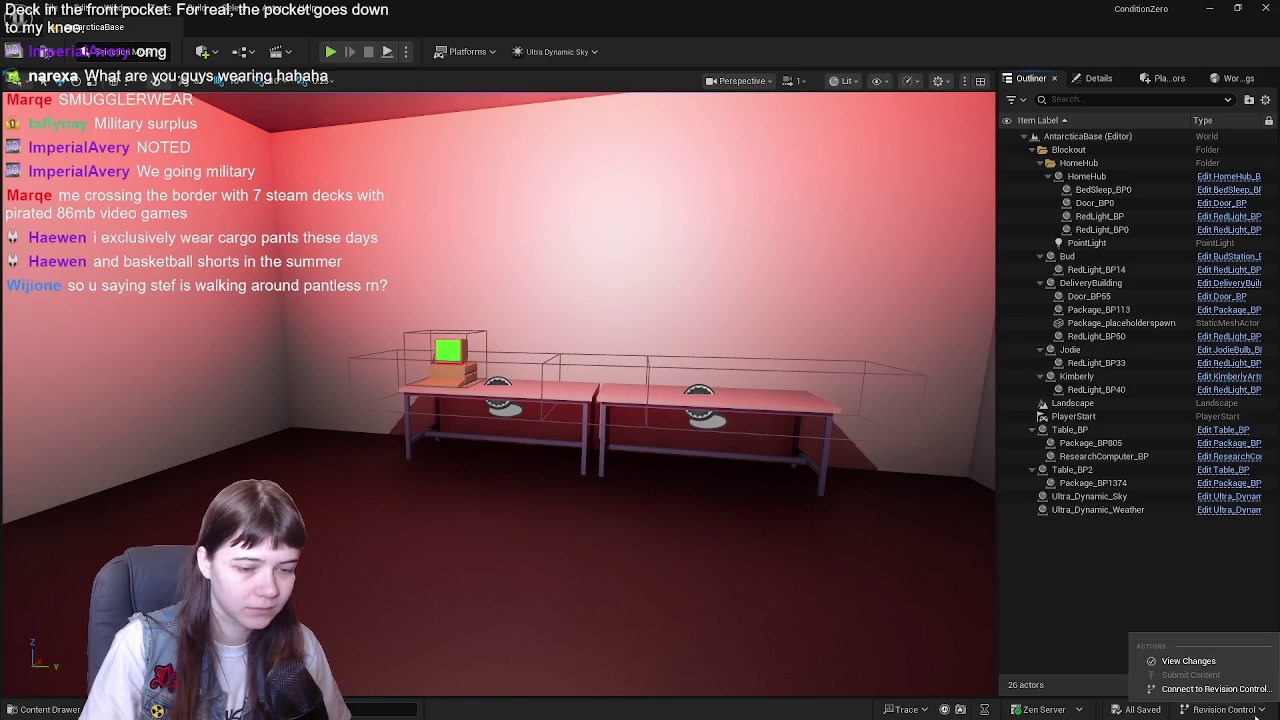
# - Connect revision control to Diversion with repository root F:/Unreal Projects/ConditionZero/ and accept the settings
pyautogui.click(1232, 690)
pyautogui.click(700, 329)
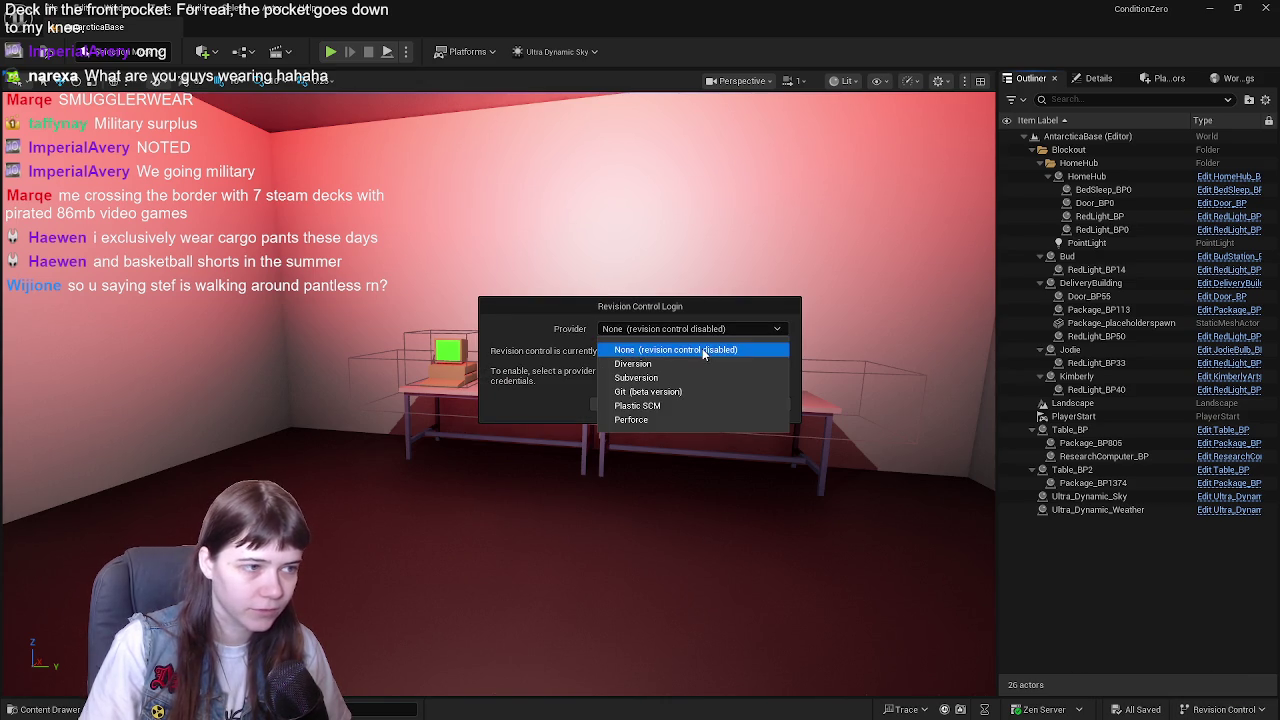
pyautogui.click(700, 364)
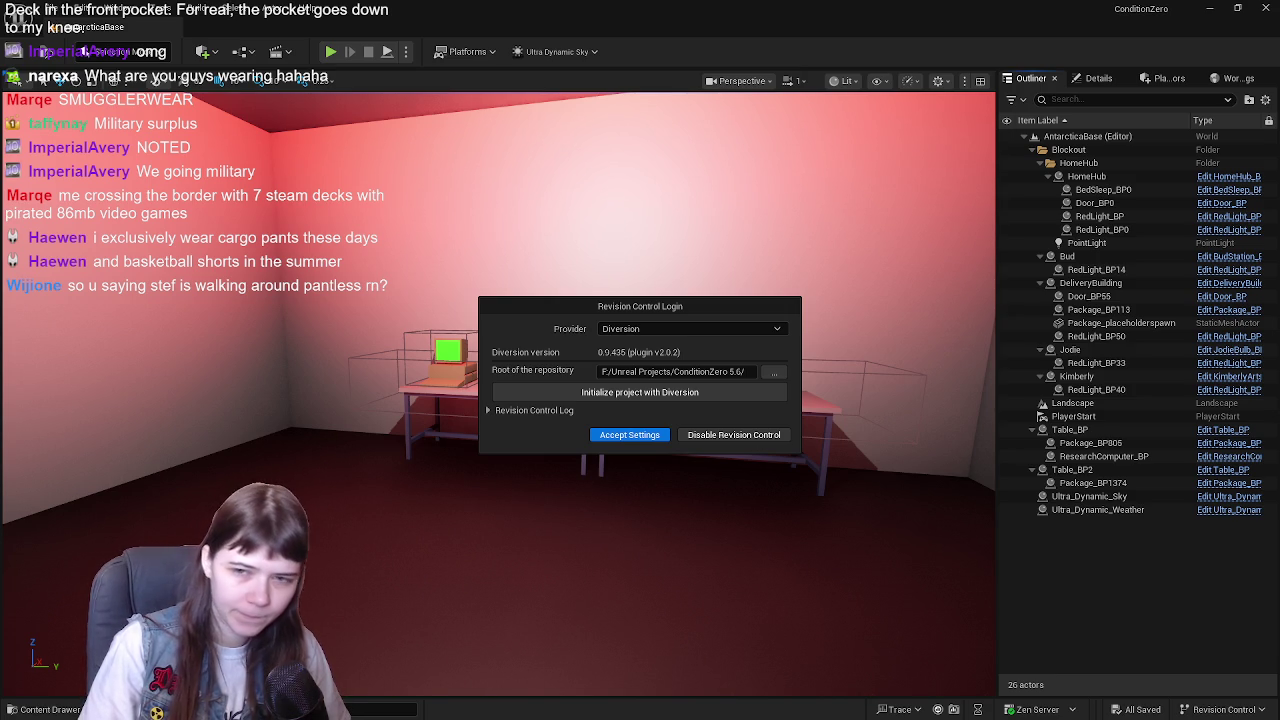
pyautogui.moveTo(728, 372); pyautogui.dragTo(760, 373)
pyautogui.press('BackSpace')
pyautogui.write('/')
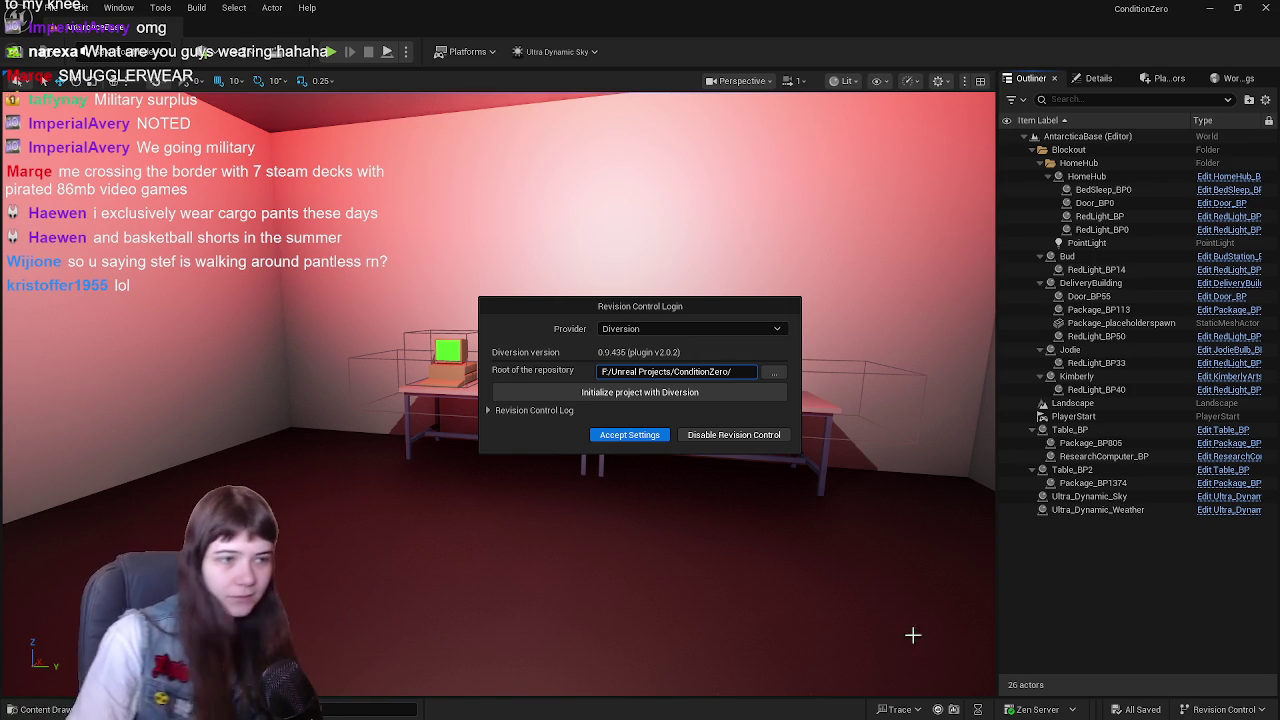
pyautogui.click(630, 436)
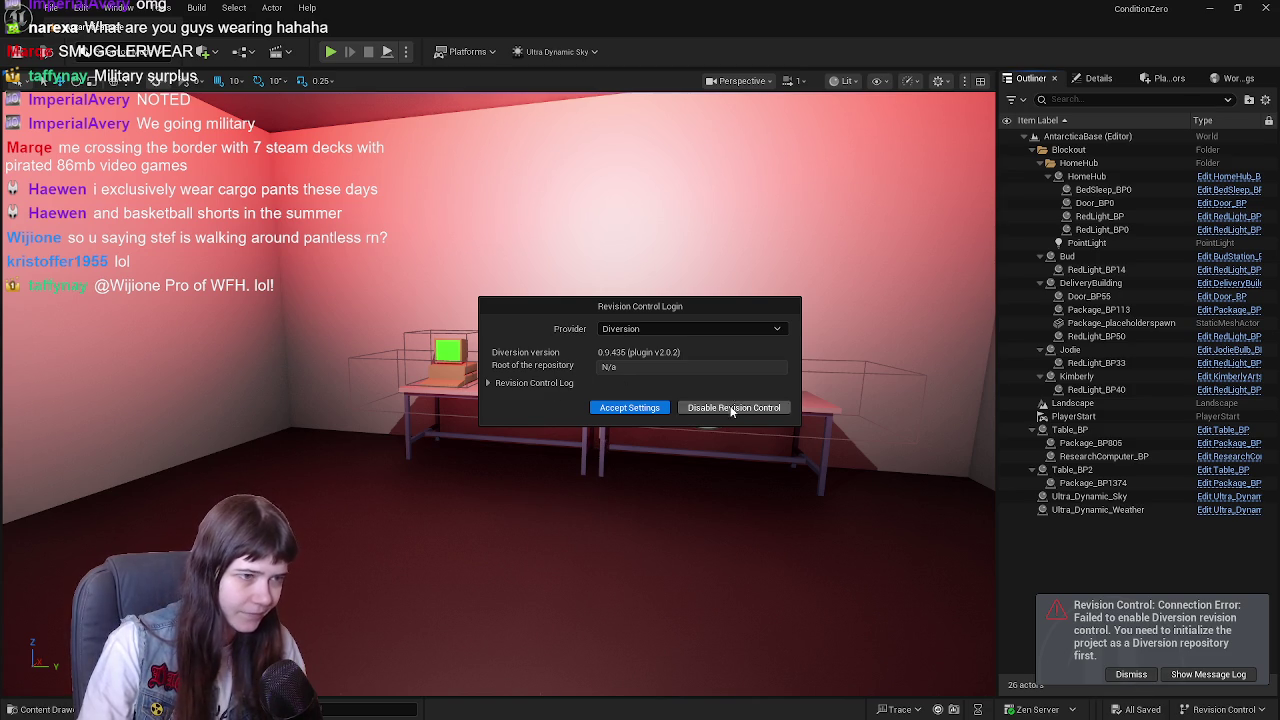
pyautogui.click(1086, 176)
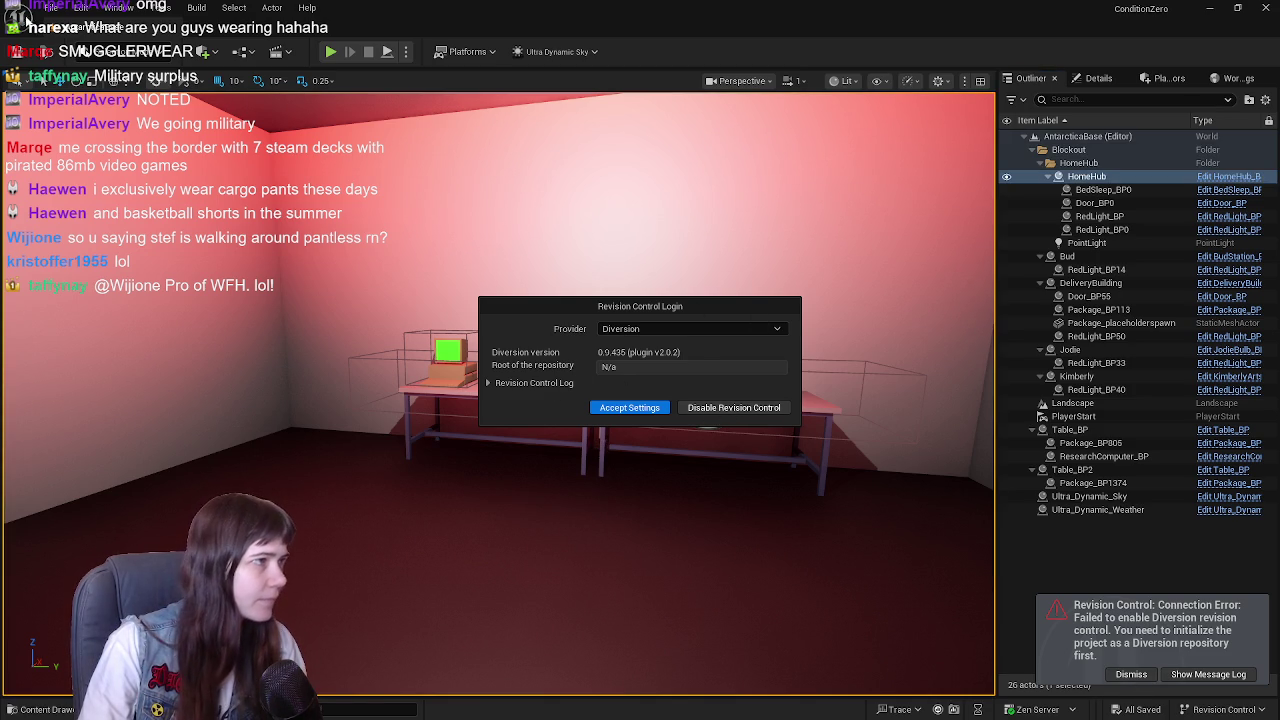
# - Search the Plugins browser for 'diversion', then dismiss the connection error notice
pyautogui.click(80, 8)
pyautogui.click(110, 232)
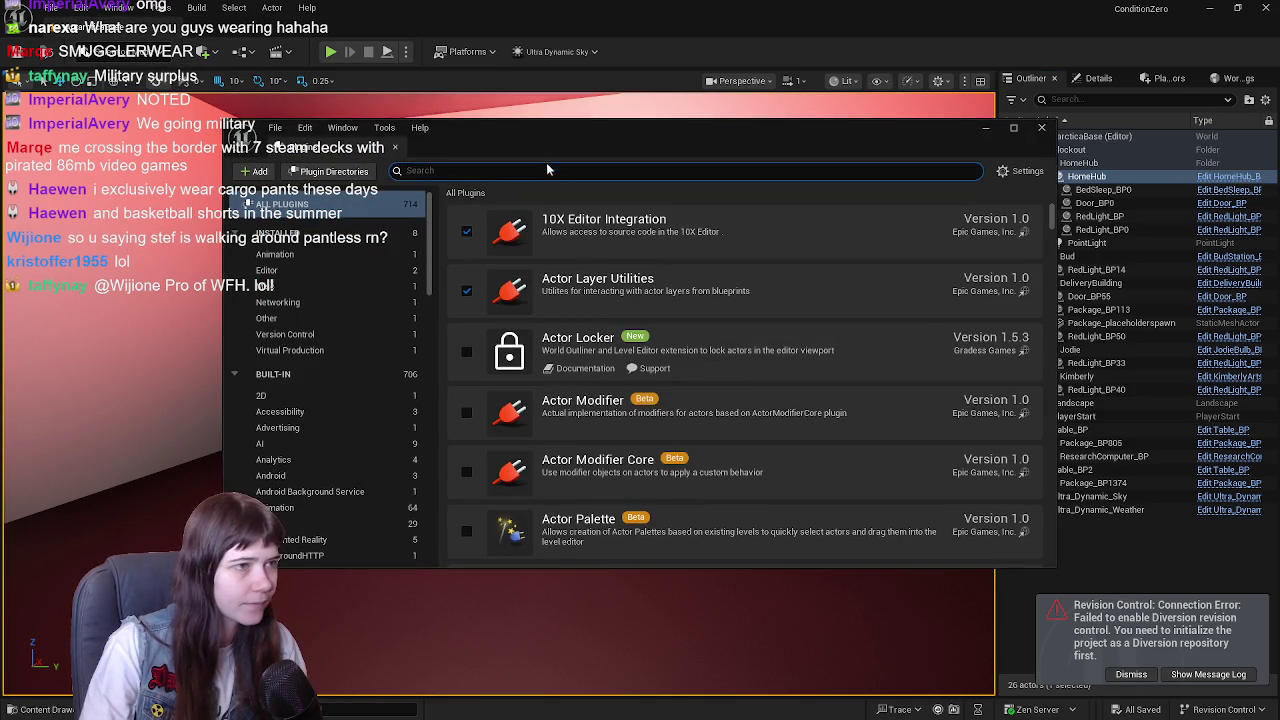
pyautogui.write('diversion')
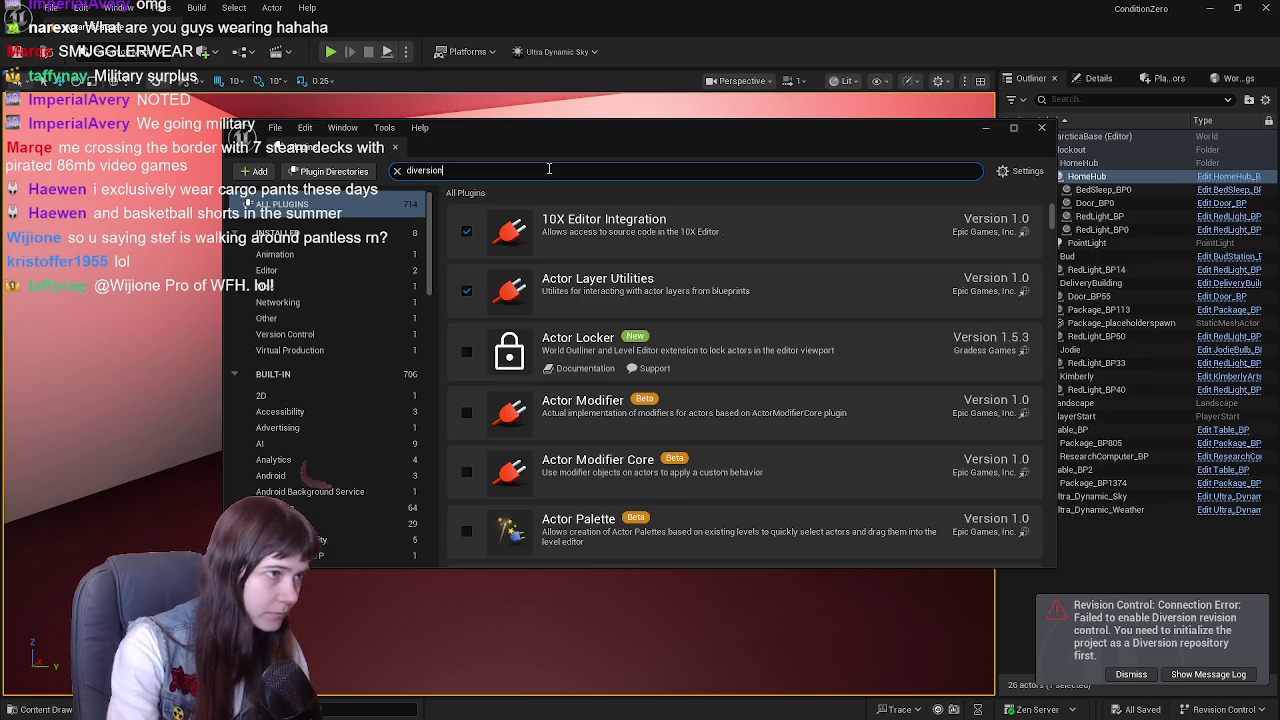
pyautogui.click(1042, 128)
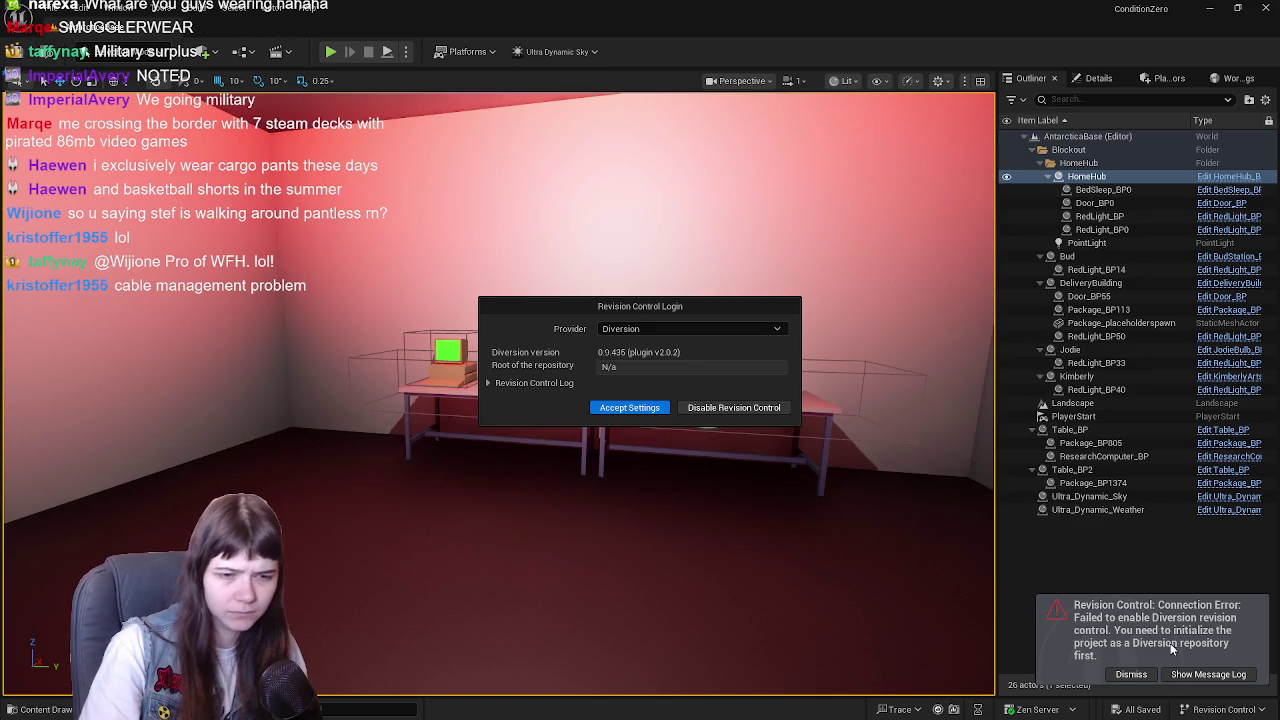
pyautogui.click(1131, 674)
# - Reapply the settings with Diversion as provider, trimming the trailing 5.6/ from the repository root
pyautogui.click(631, 414)
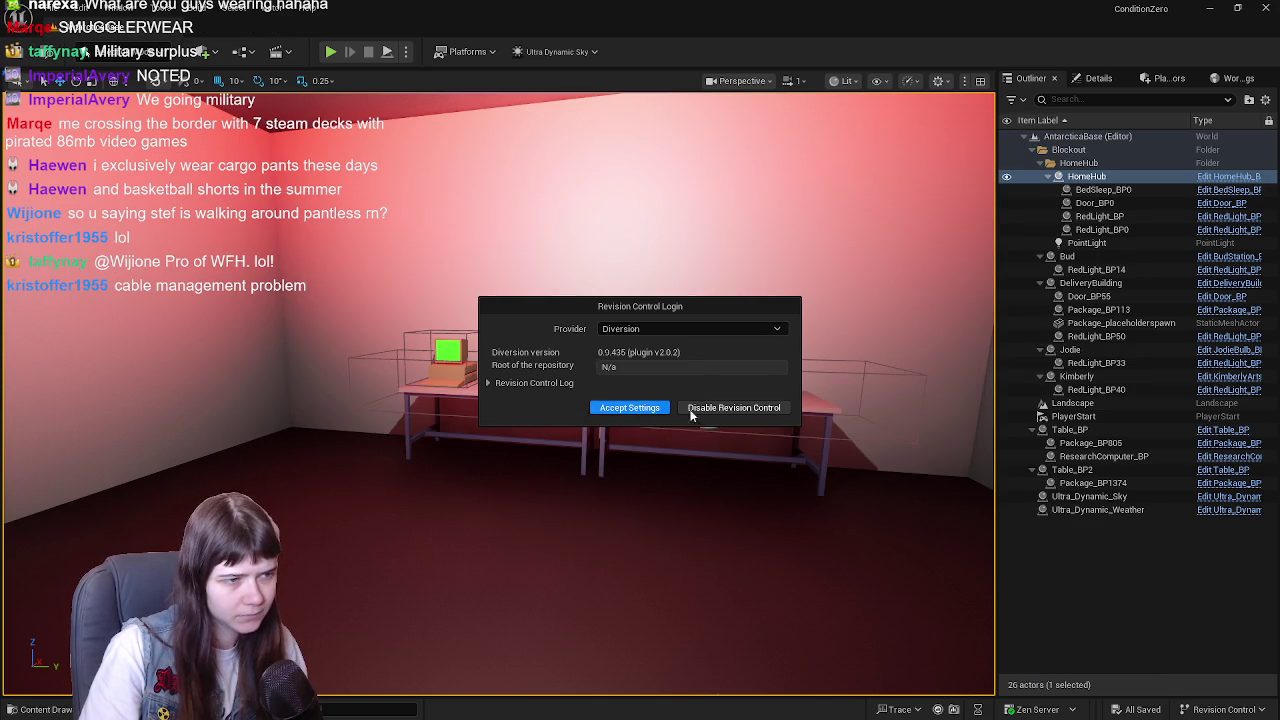
pyautogui.click(668, 328)
pyautogui.click(654, 361)
pyautogui.click(654, 328)
pyautogui.click(651, 363)
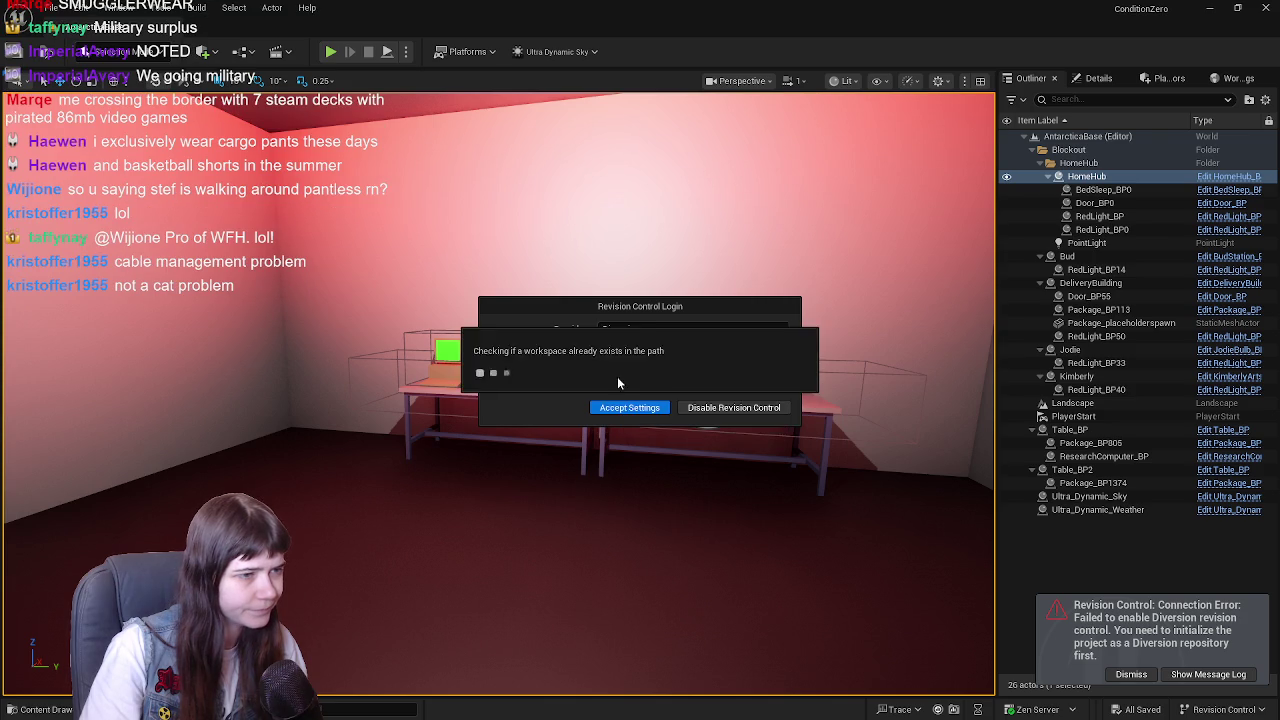
pyautogui.moveTo(716, 371); pyautogui.dragTo(758, 371)
pyautogui.press('BackSpace')
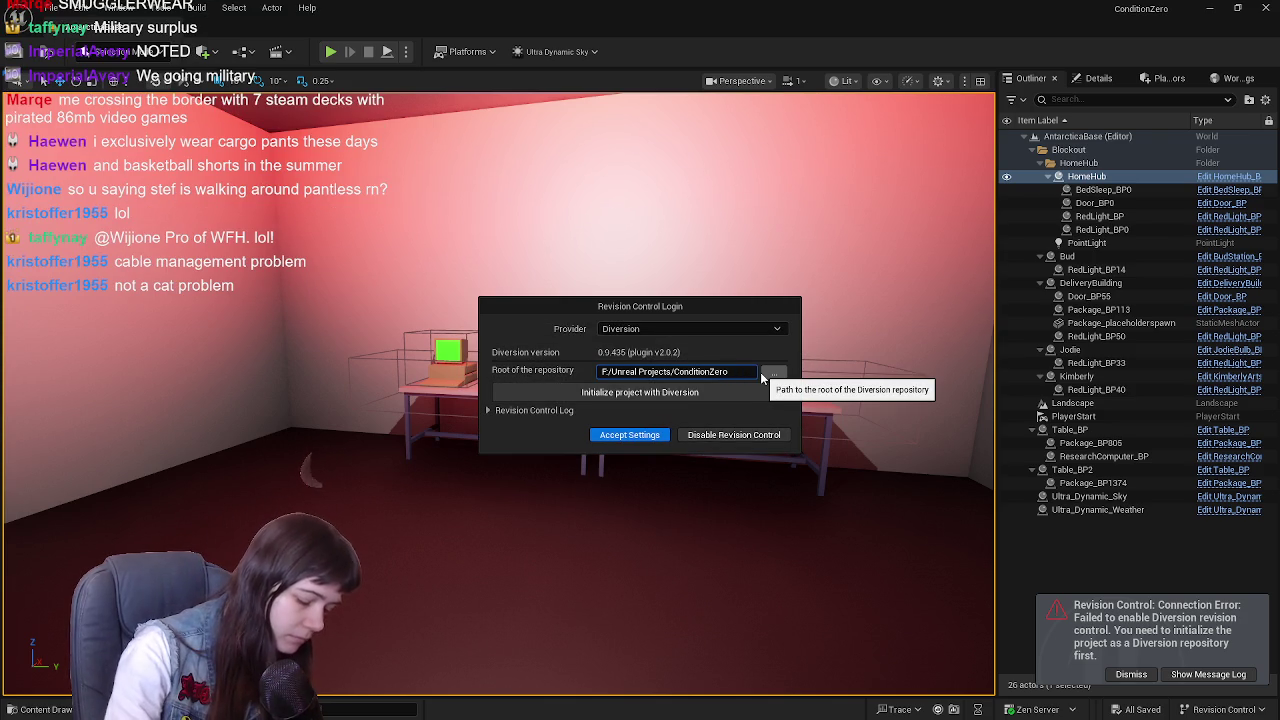
pyautogui.click(706, 399)
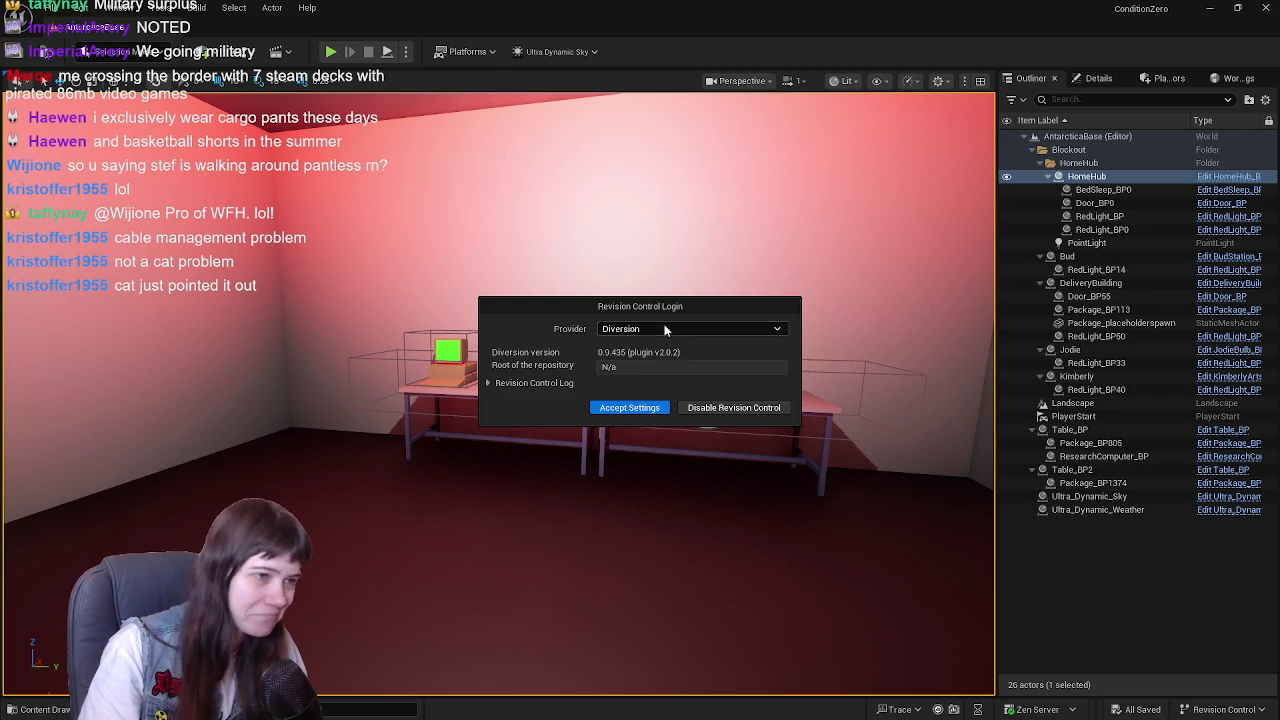
pyautogui.click(666, 330)
pyautogui.click(674, 366)
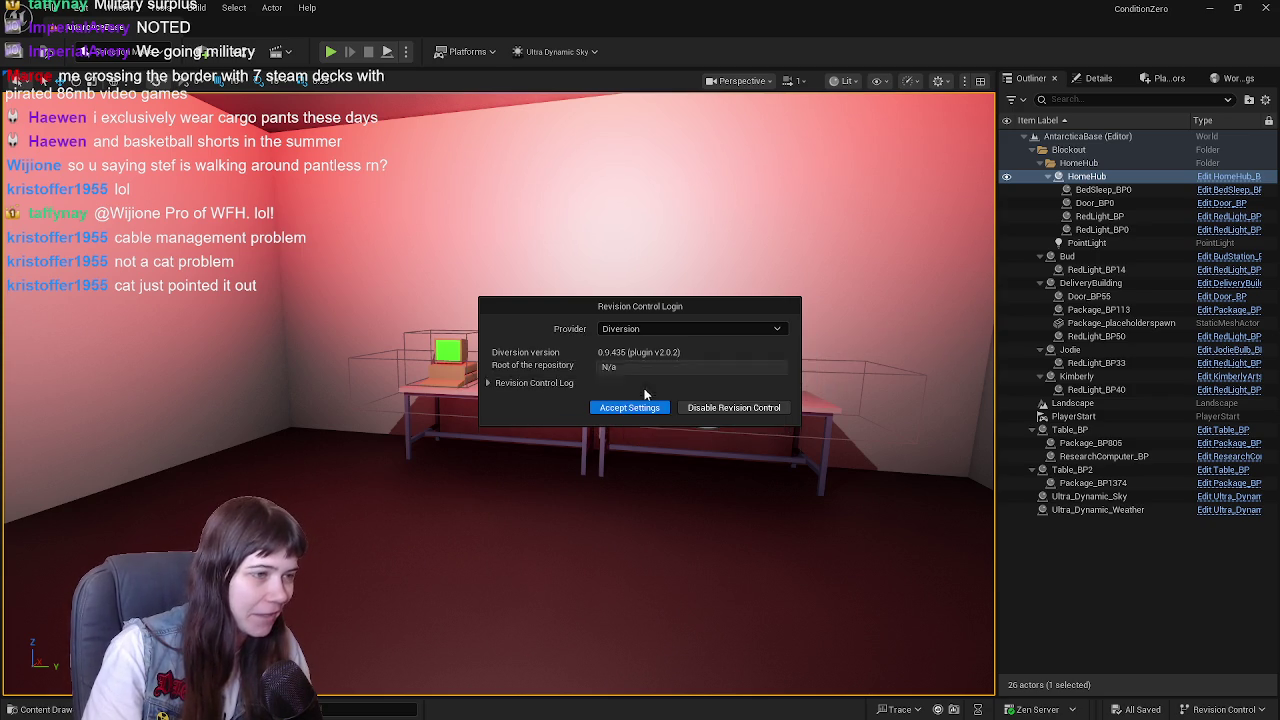
pyautogui.moveTo(728, 372); pyautogui.dragTo(759, 376)
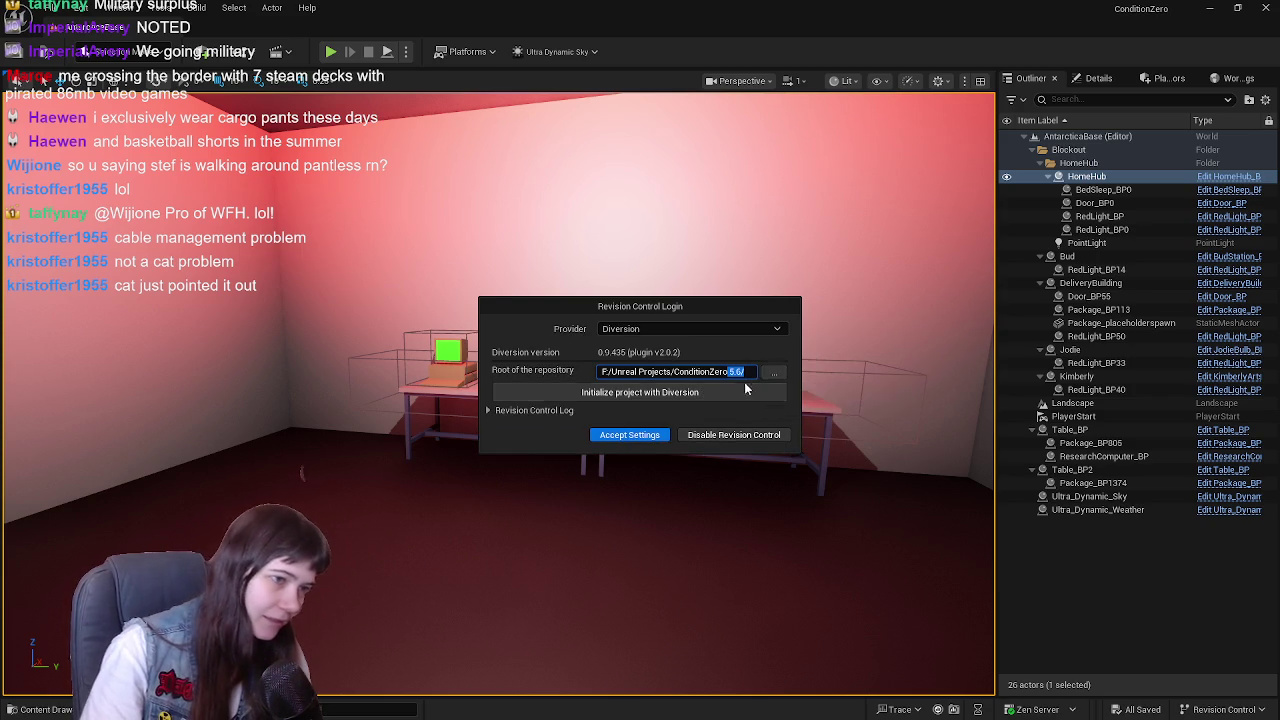
# - Initialize ConditionZero 5.6 as a Diversion repository, accept settings, and bring up its Diversion workspace
pyautogui.click(741, 394)
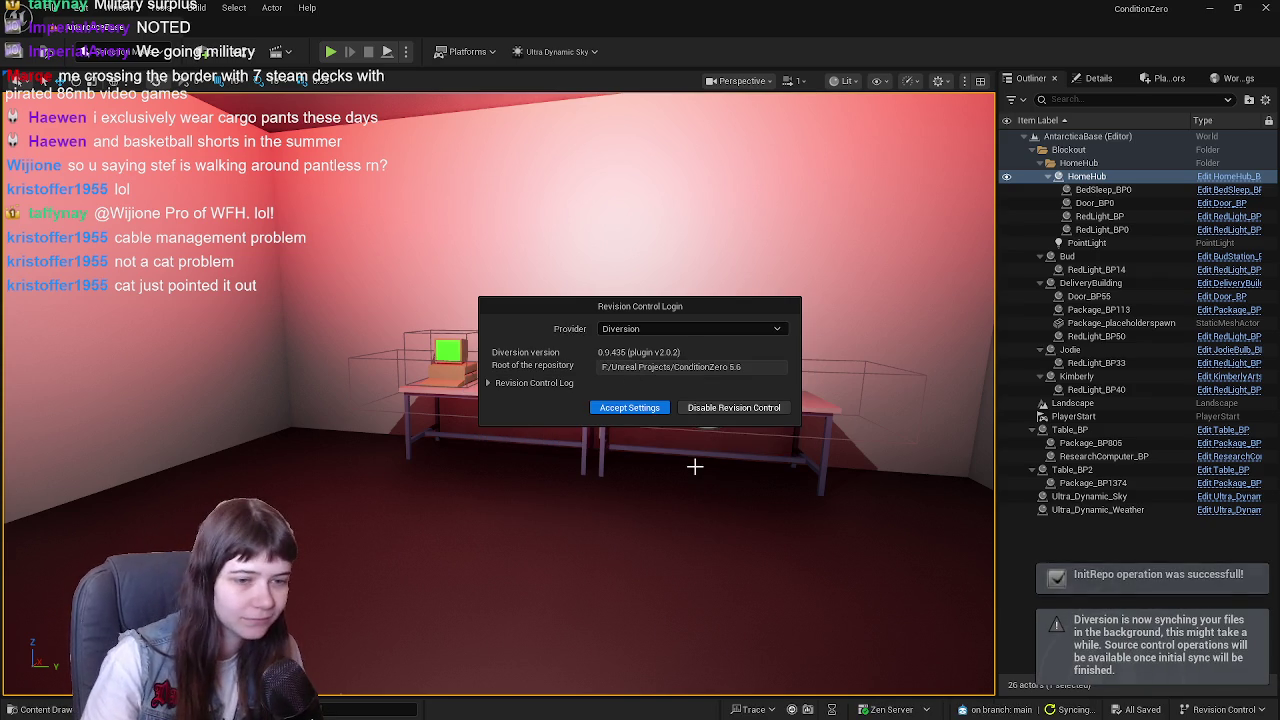
pyautogui.click(629, 407)
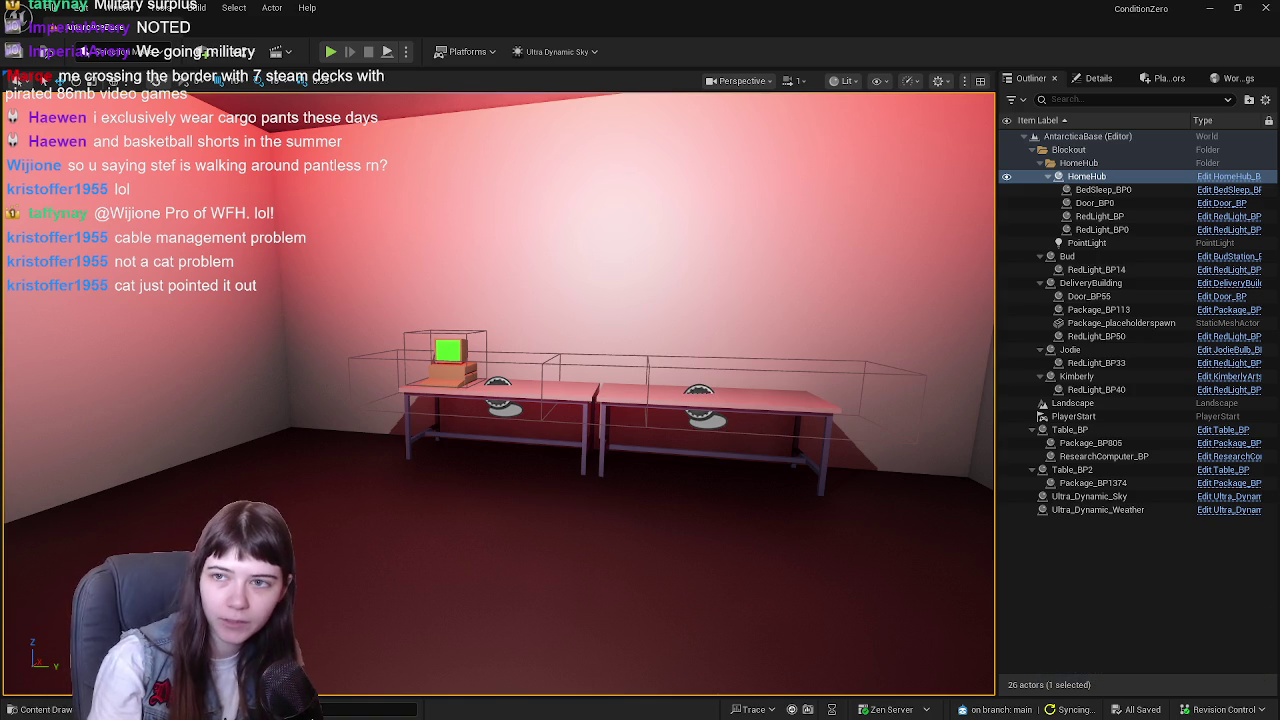
pyautogui.moveTo(1178, 126); pyautogui.dragTo(812, 75)
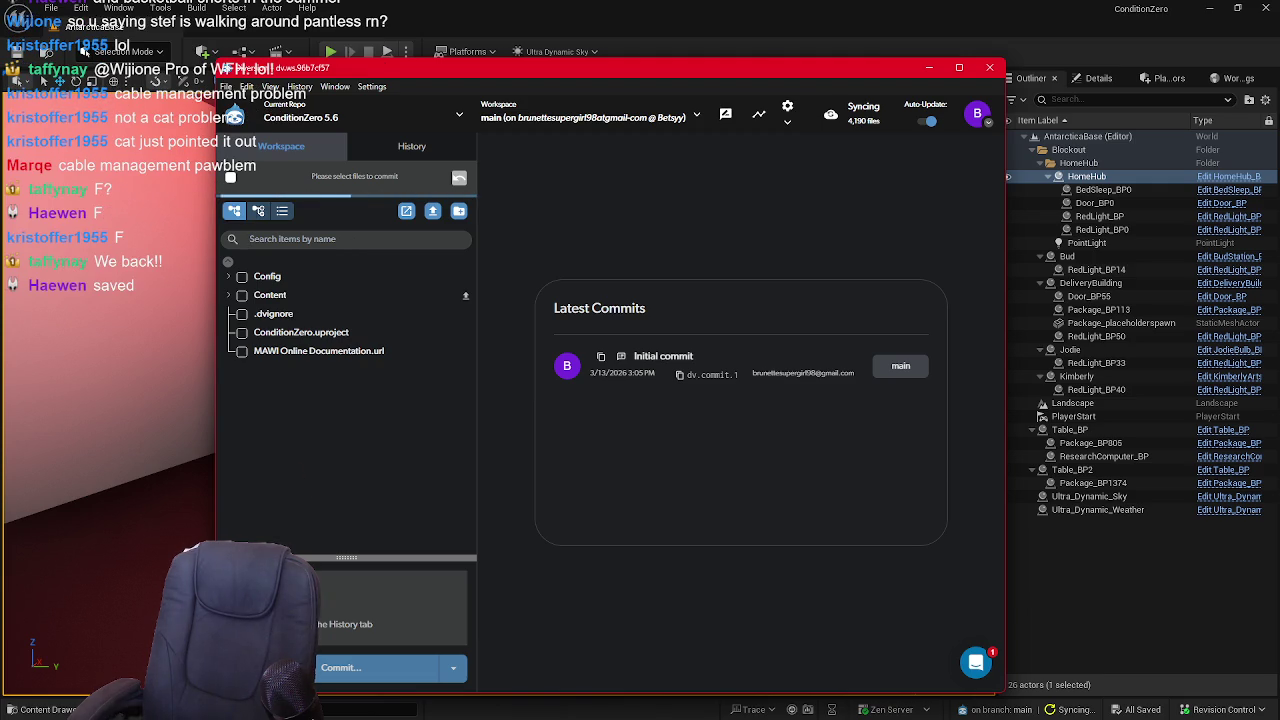
pyautogui.click(300, 238)
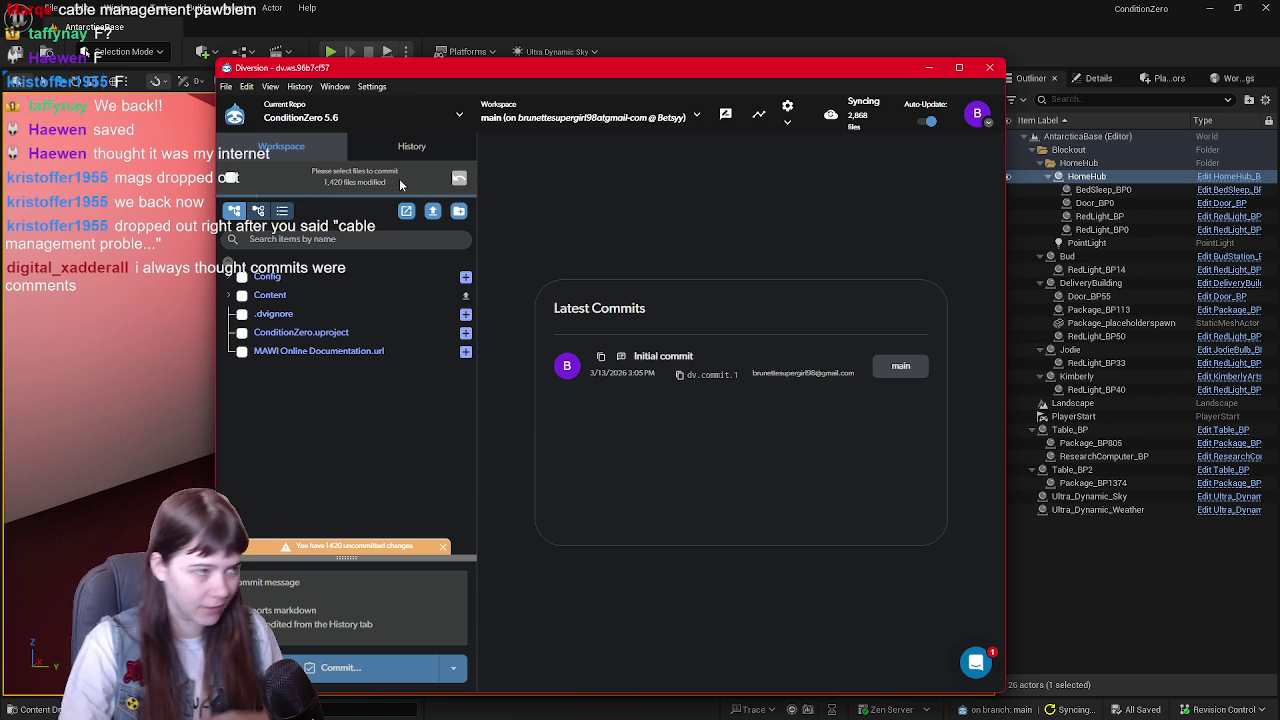
# - Bring the Unreal editor back in front of the Diversion client
pyautogui.click(607, 55)
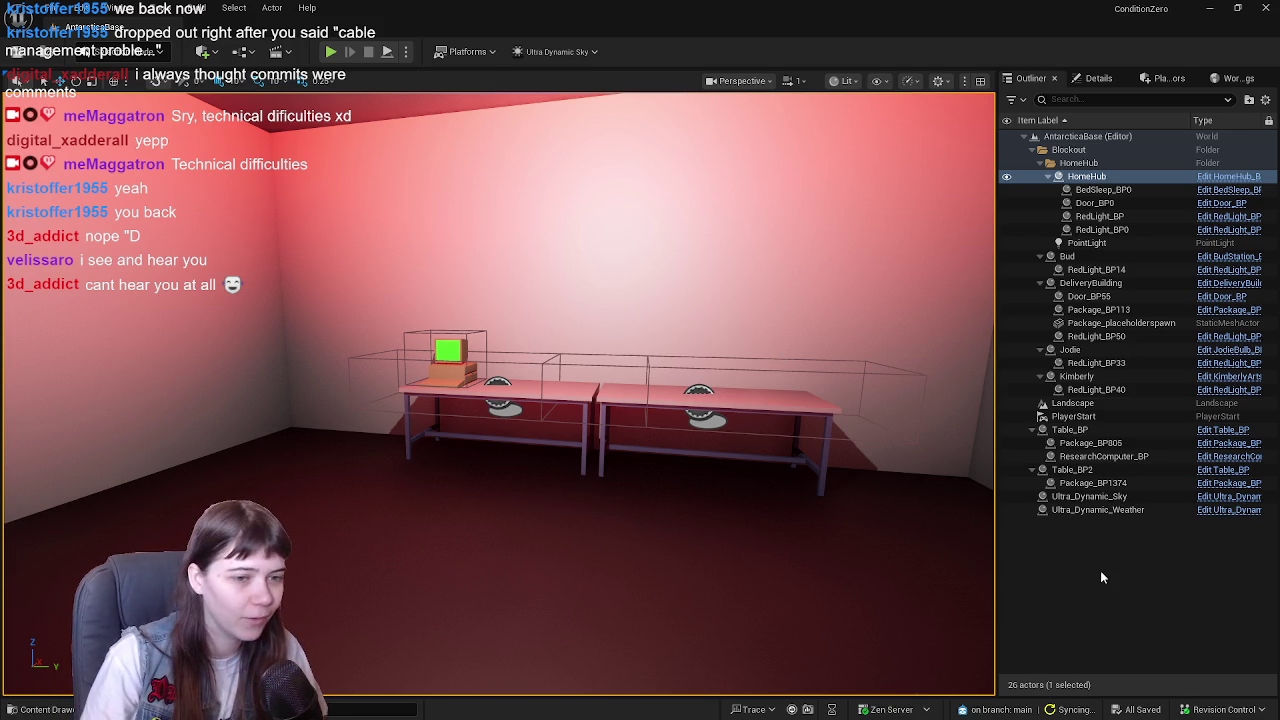
# - Deselect HomeHub, open the MetaHumans folder, and check its create menu for a MetaHuman entry
pyautogui.click(1100, 577)
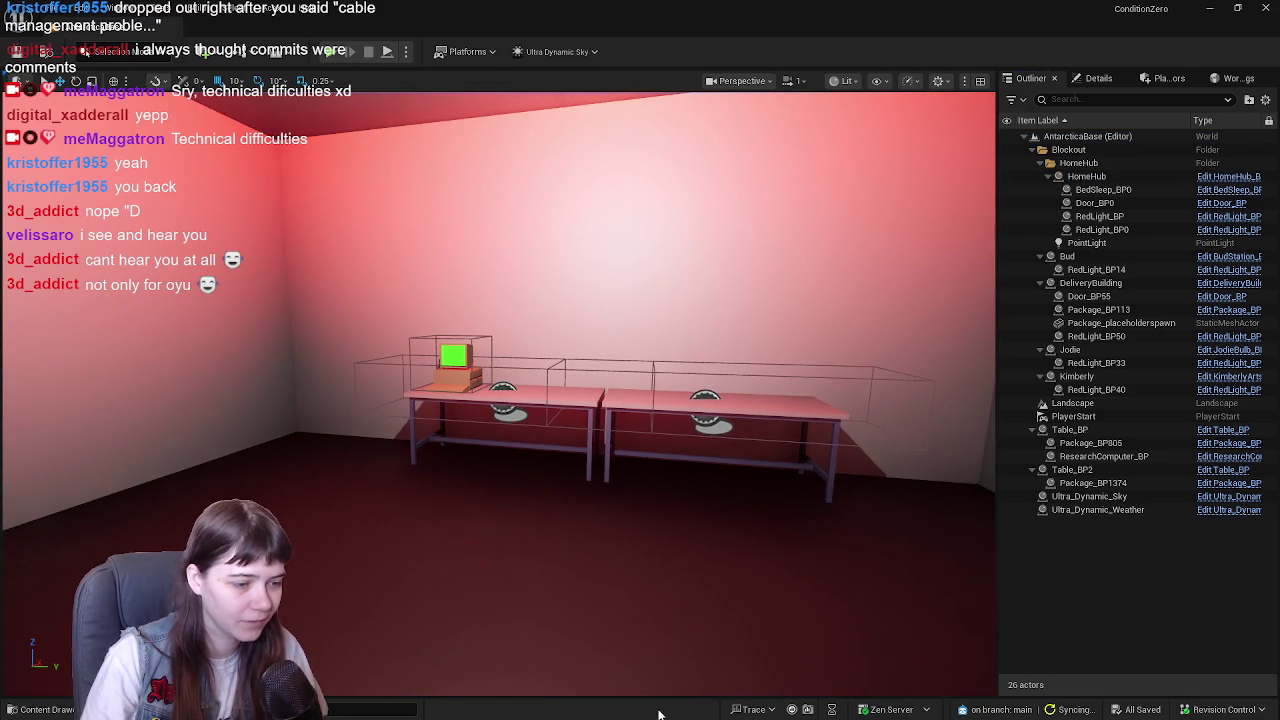
pyautogui.hotkey('ctrl', 'space')
pyautogui.doubleClick(963, 490)
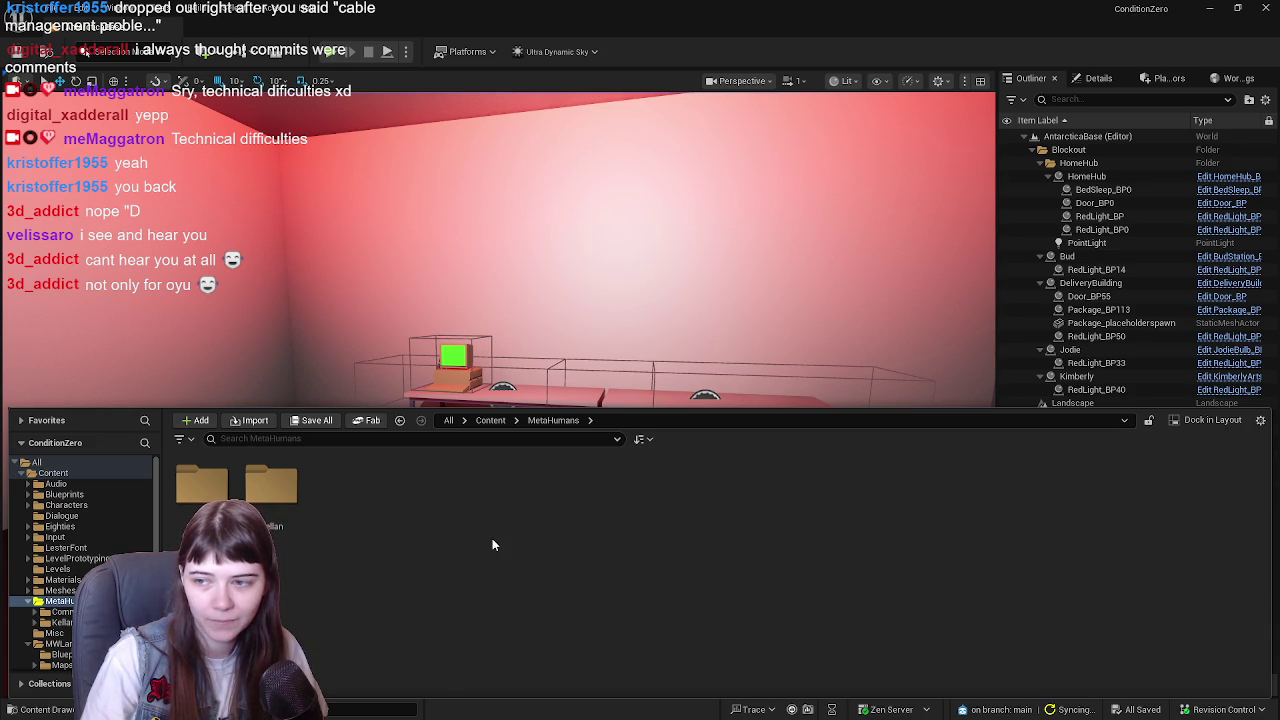
pyautogui.rightClick(346, 518)
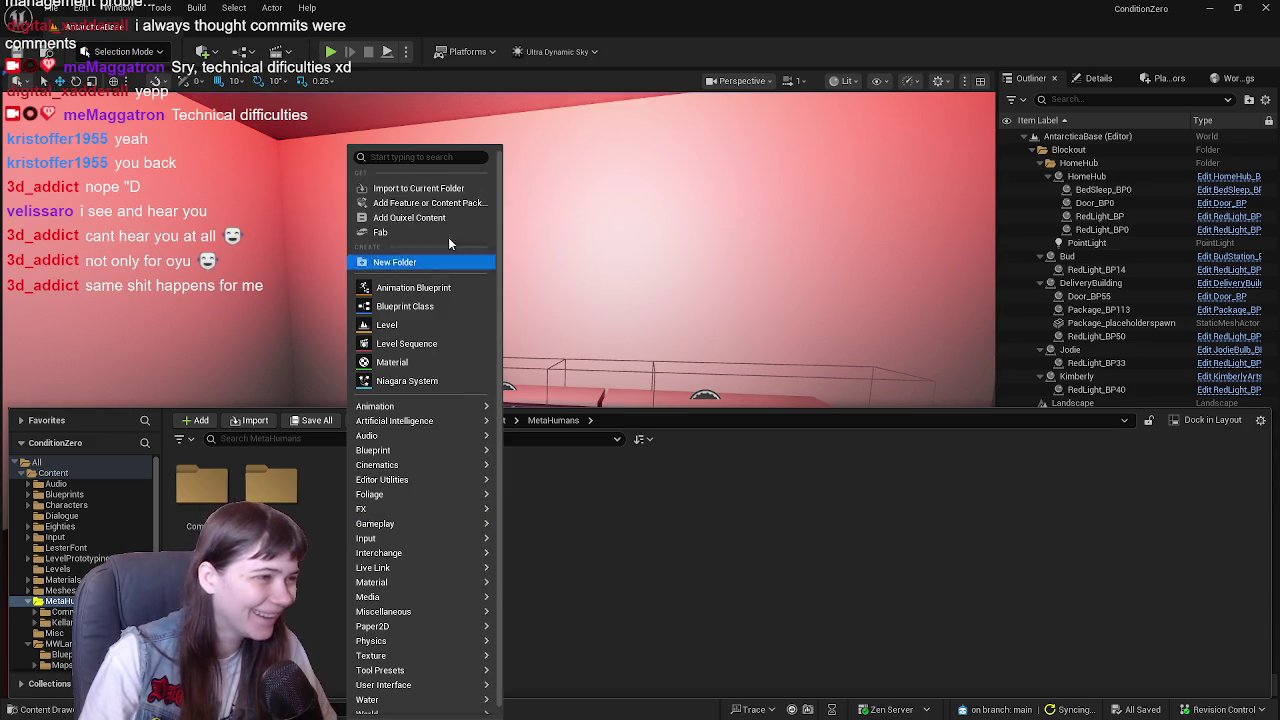
pyautogui.click(366, 497)
pyautogui.rightClick(367, 497)
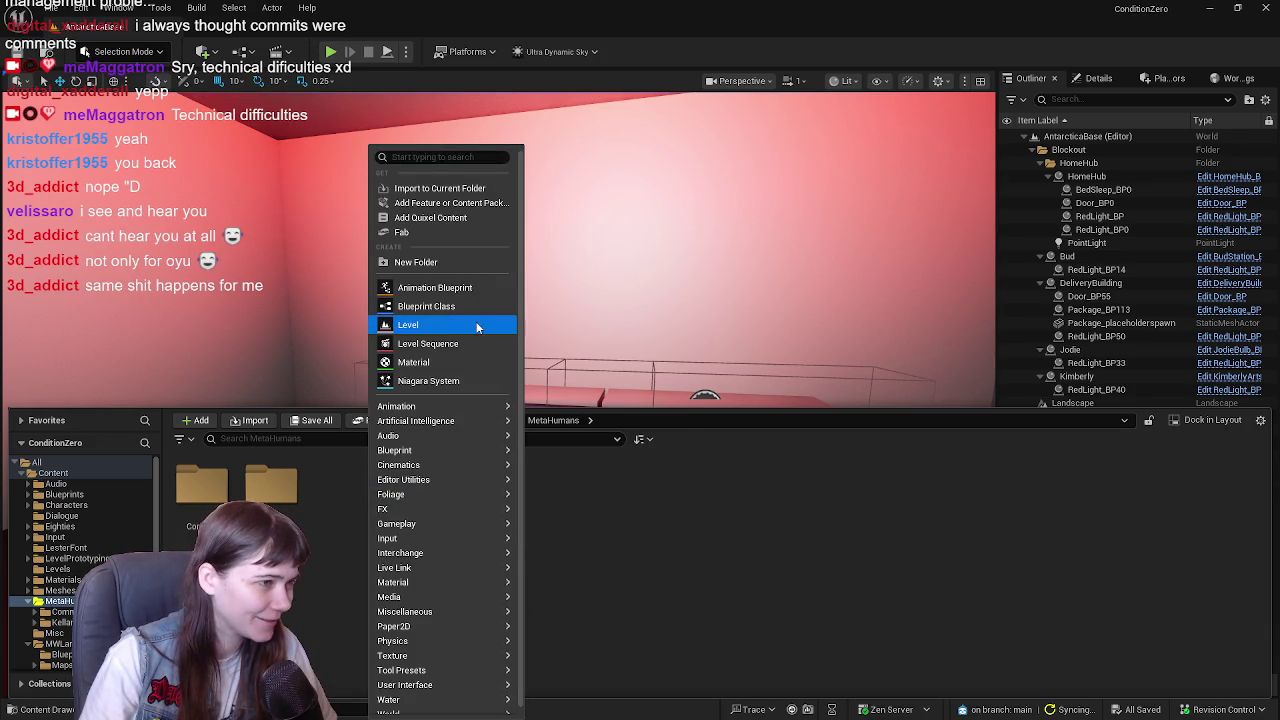
pyautogui.moveTo(439, 603)
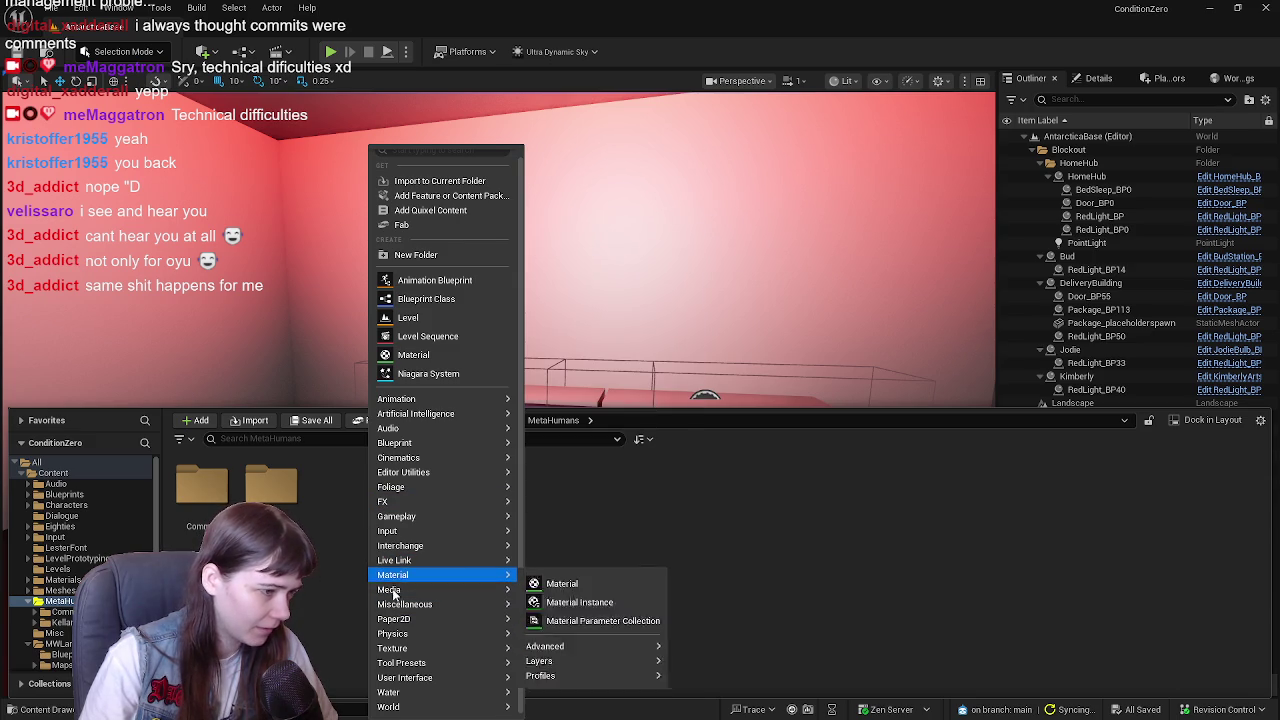
pyautogui.click(340, 634)
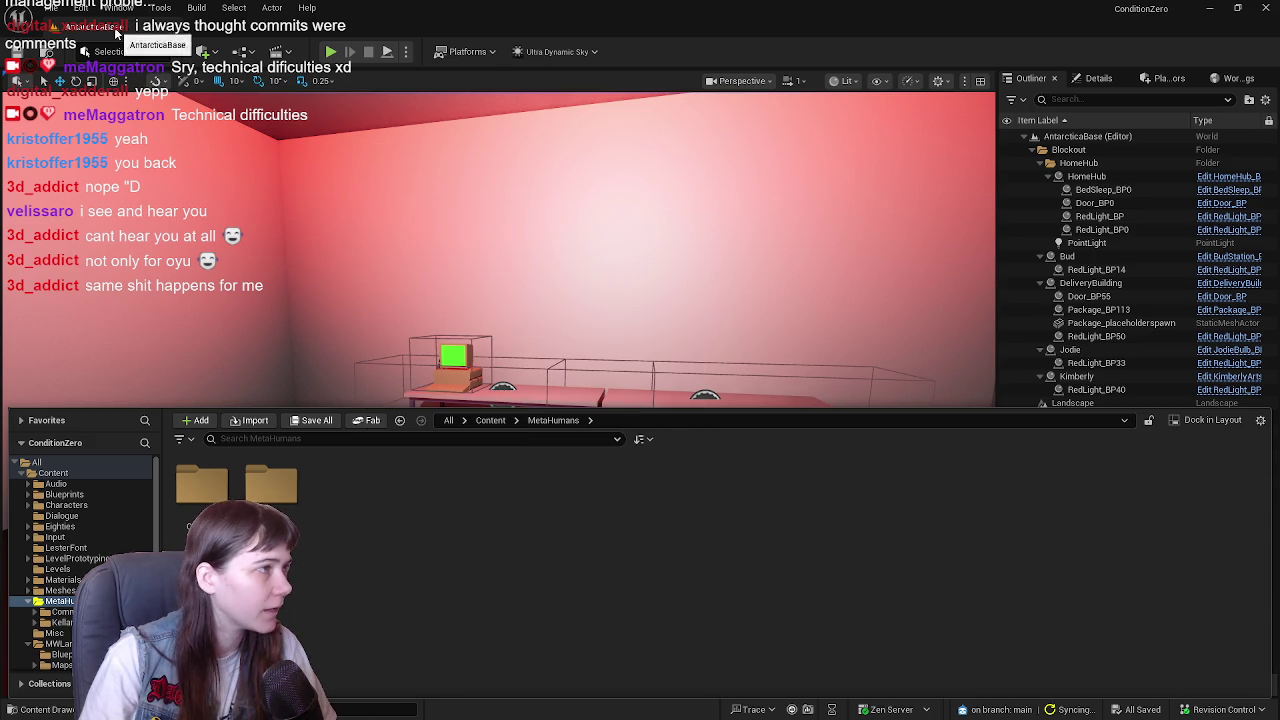
pyautogui.click(116, 34)
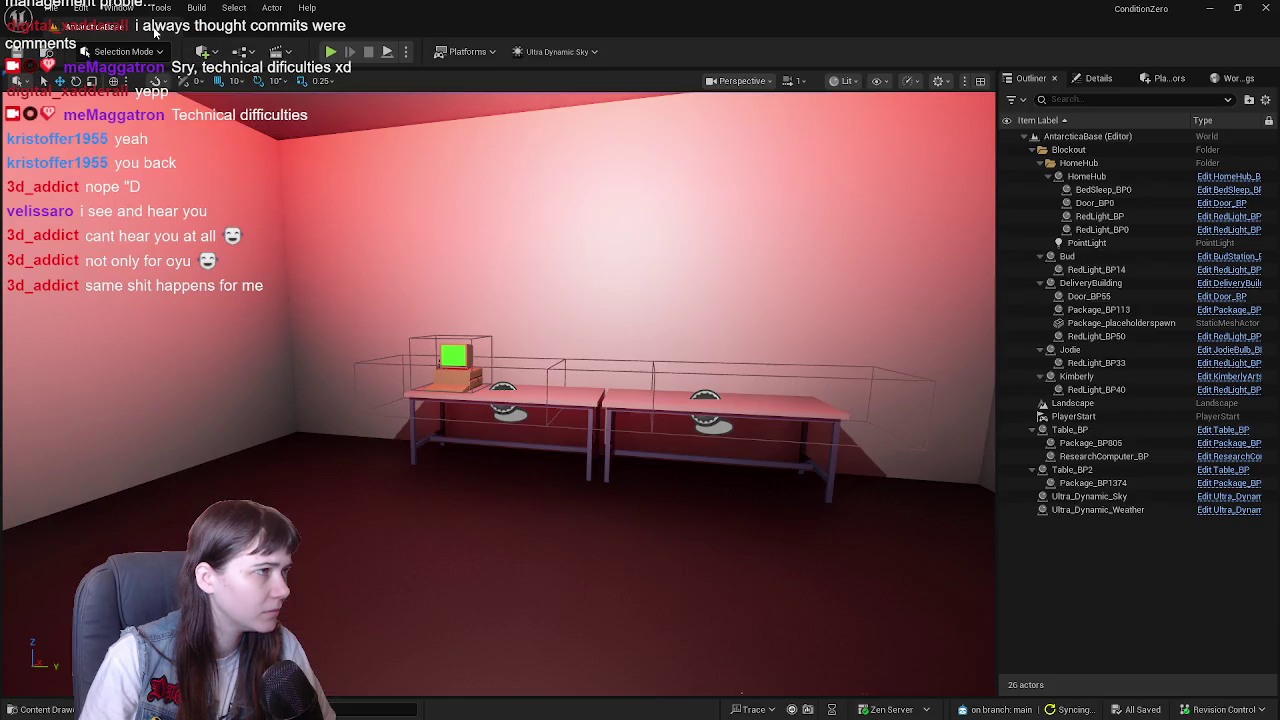
pyautogui.click(80, 7)
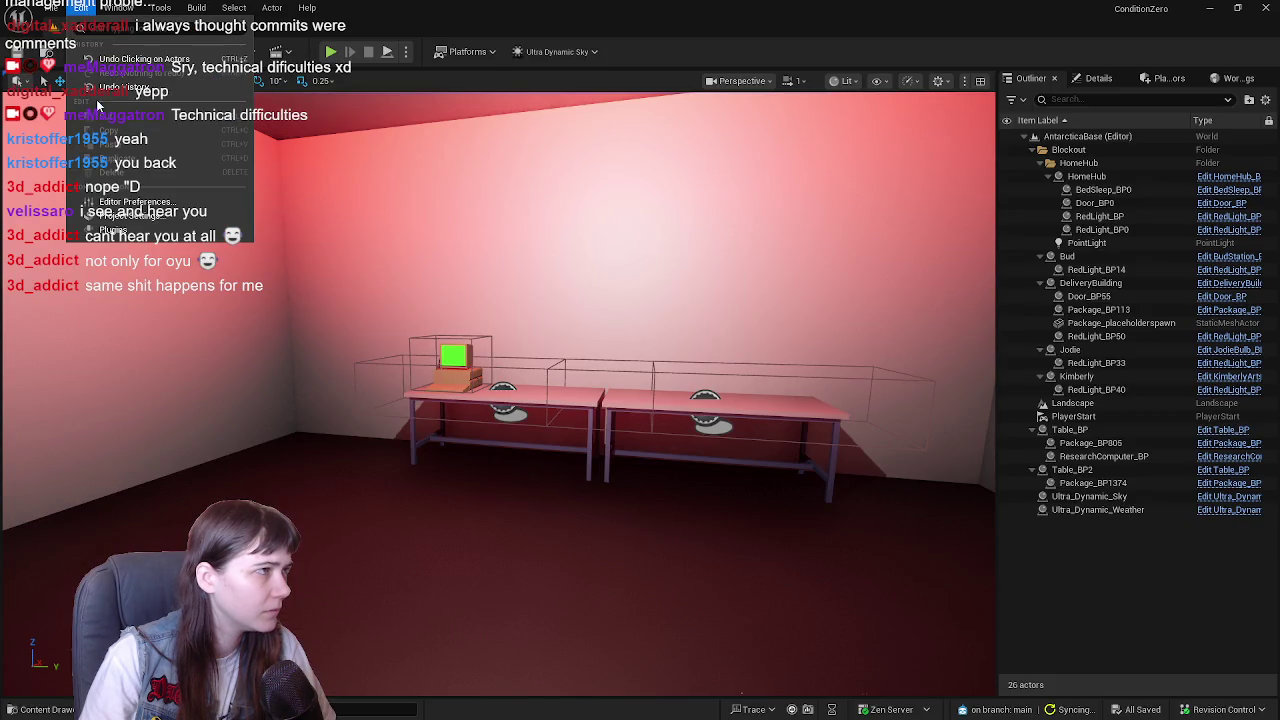
# - Search plugins for 'metahuman' and enable MetaHuman Creator, accepting the beta warning
pyautogui.click(112, 231)
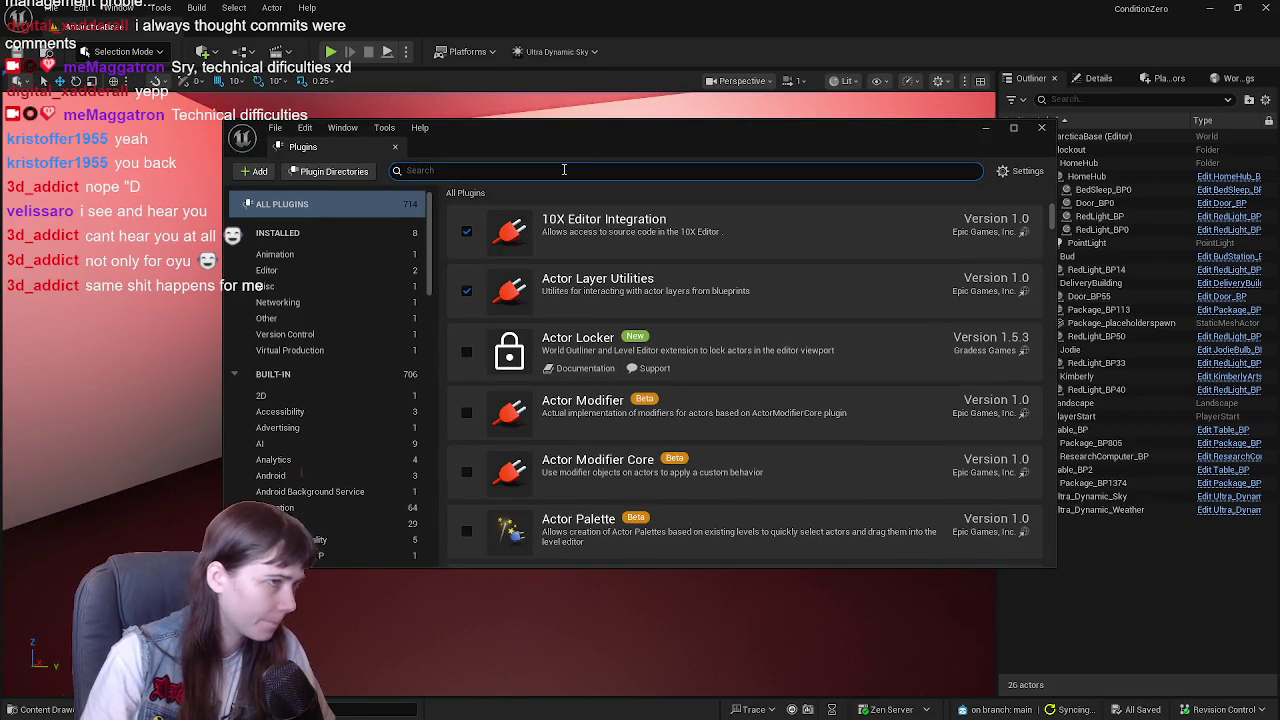
pyautogui.write('metahuman')
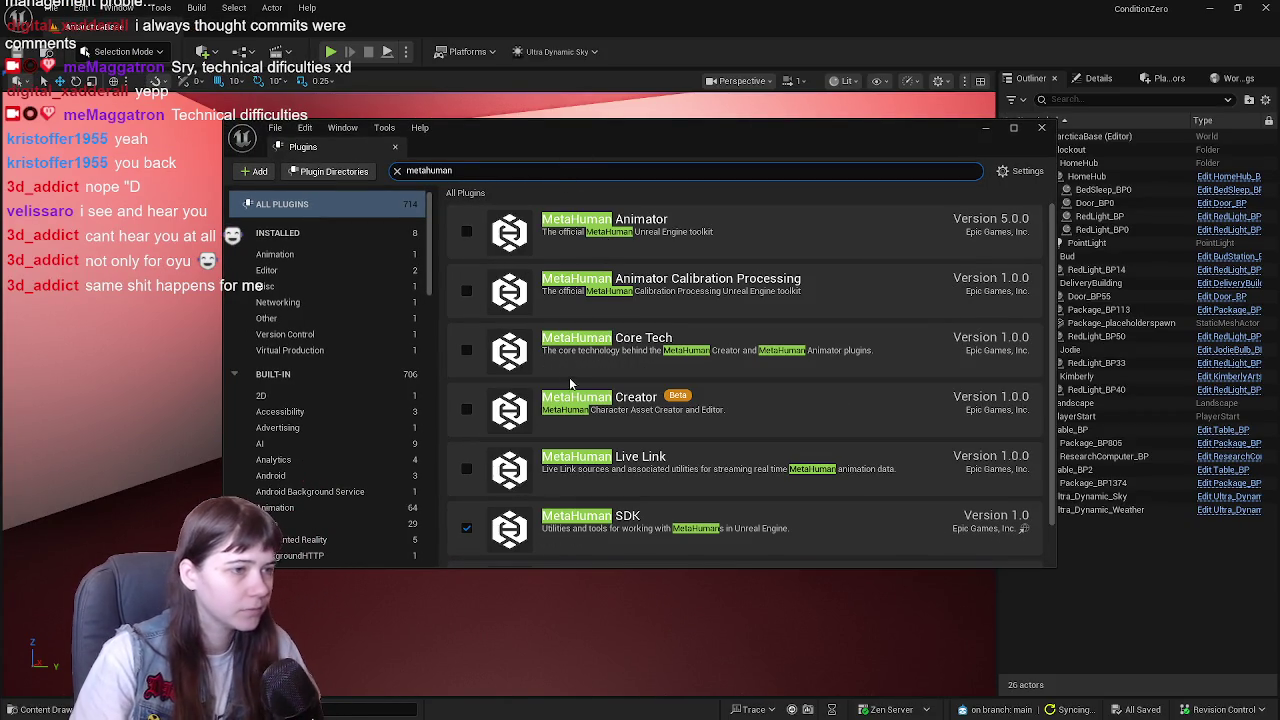
pyautogui.scroll(-1, 569, 378)
pyautogui.click(466, 388)
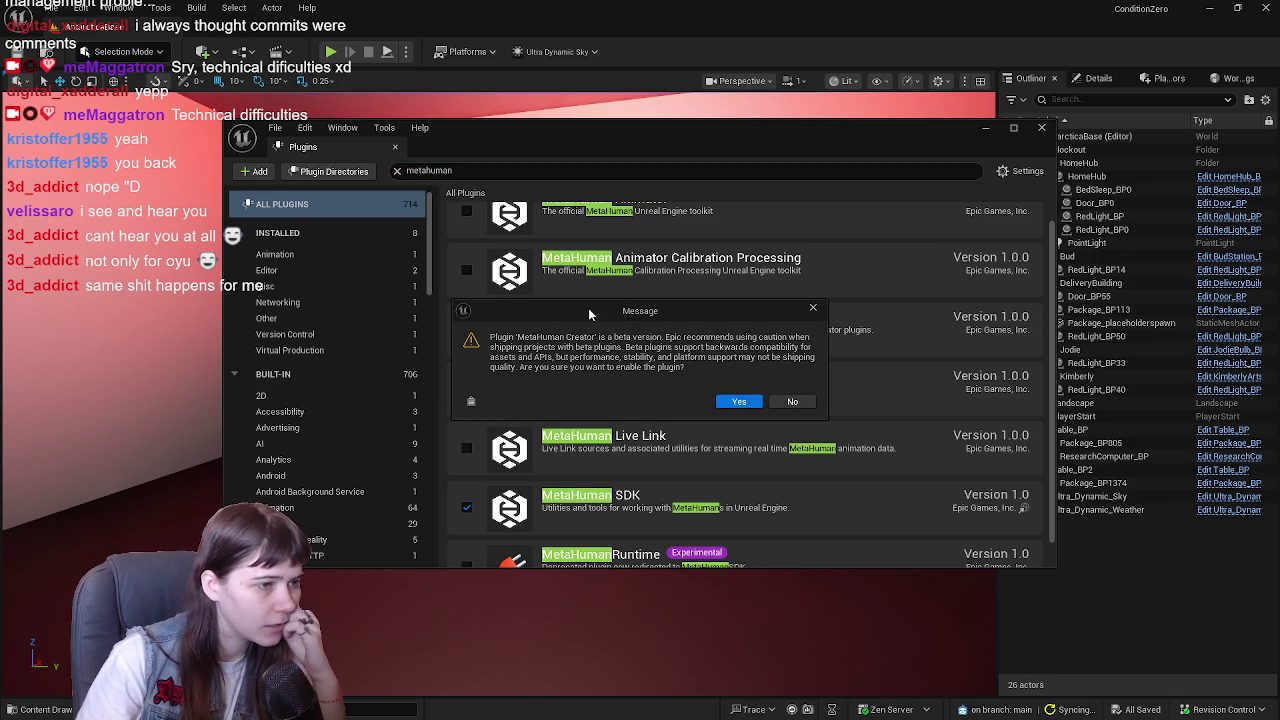
pyautogui.click(738, 401)
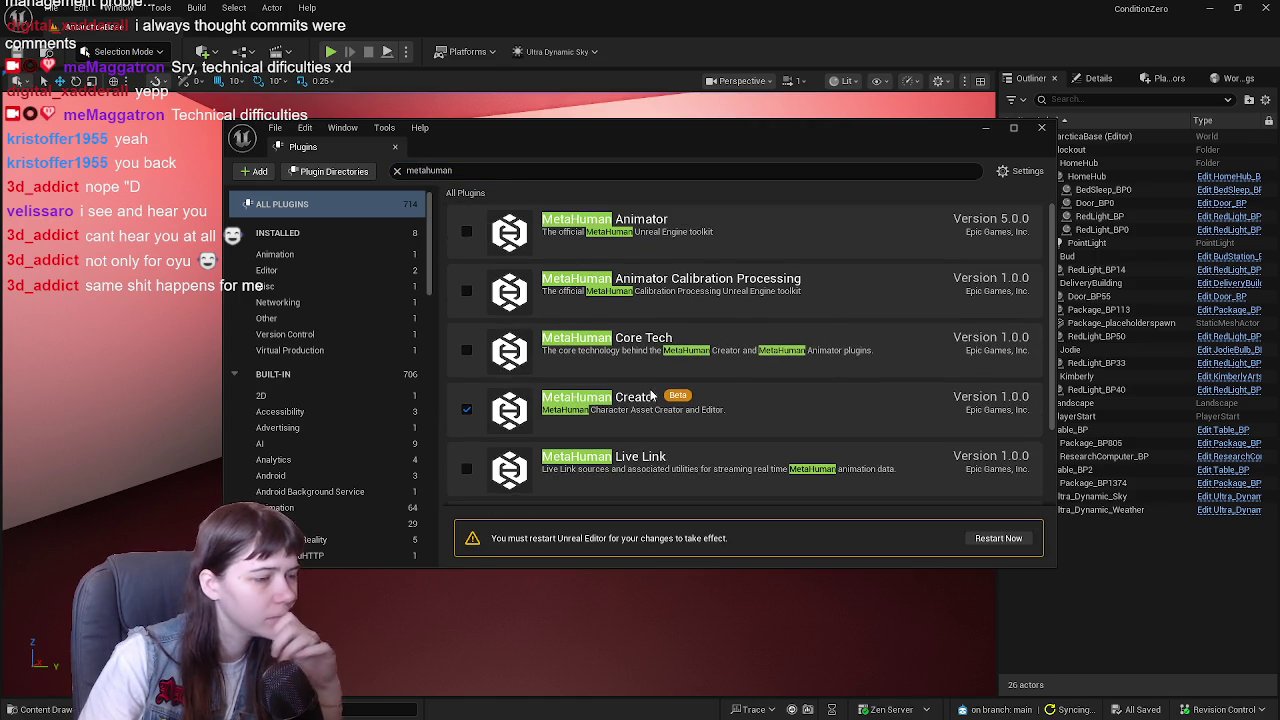
# - Enable the MetaHuman Core Tech plugin and restart the editor
pyautogui.scroll(-2, 650, 397)
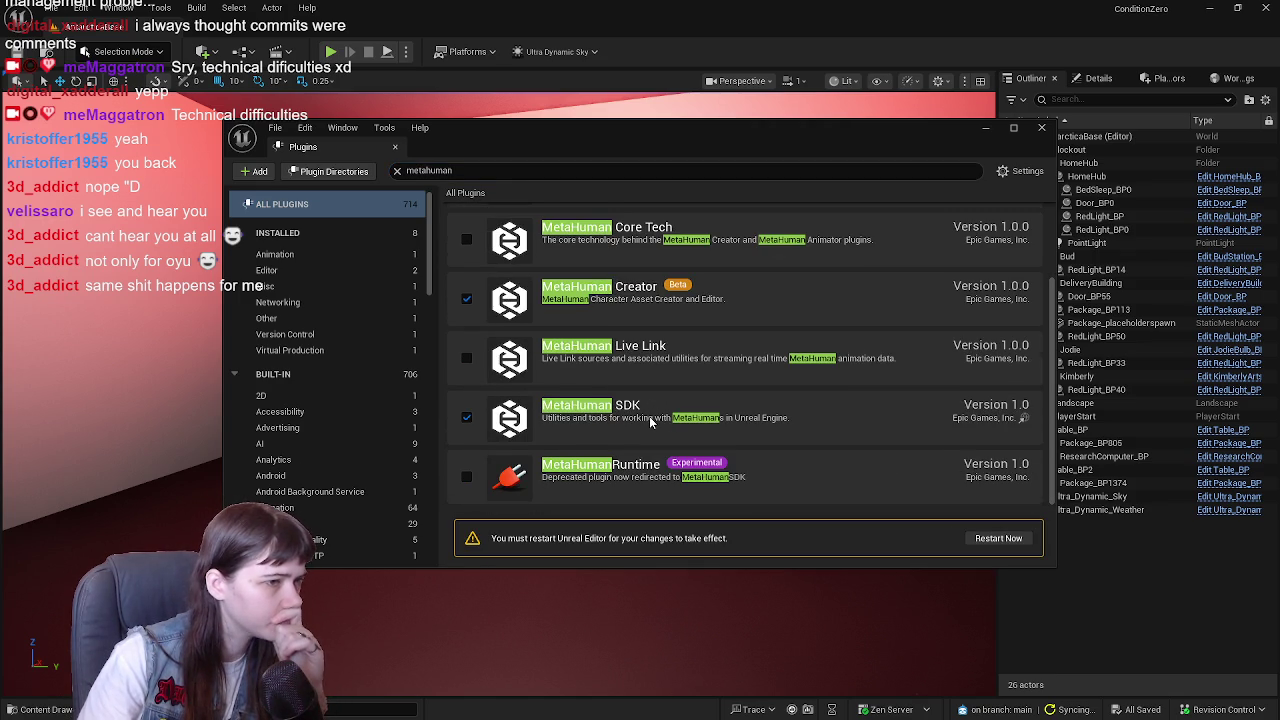
pyautogui.scroll(2, 650, 422)
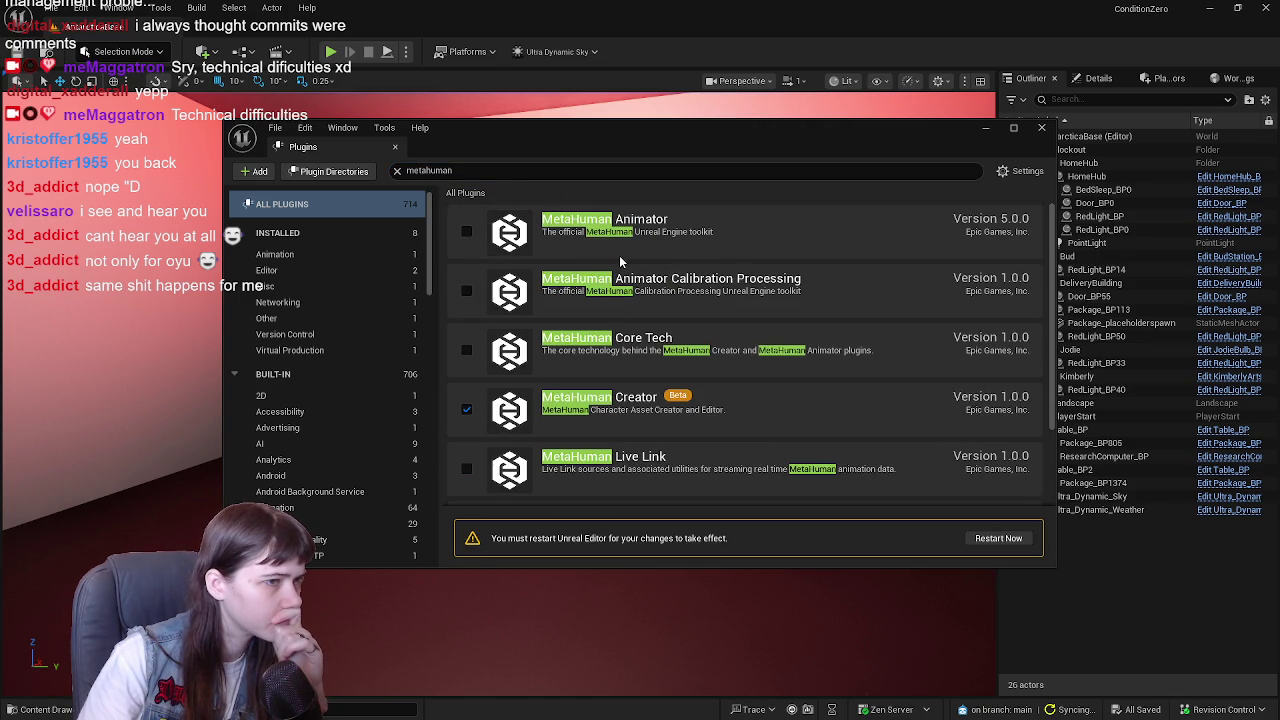
pyautogui.click(466, 350)
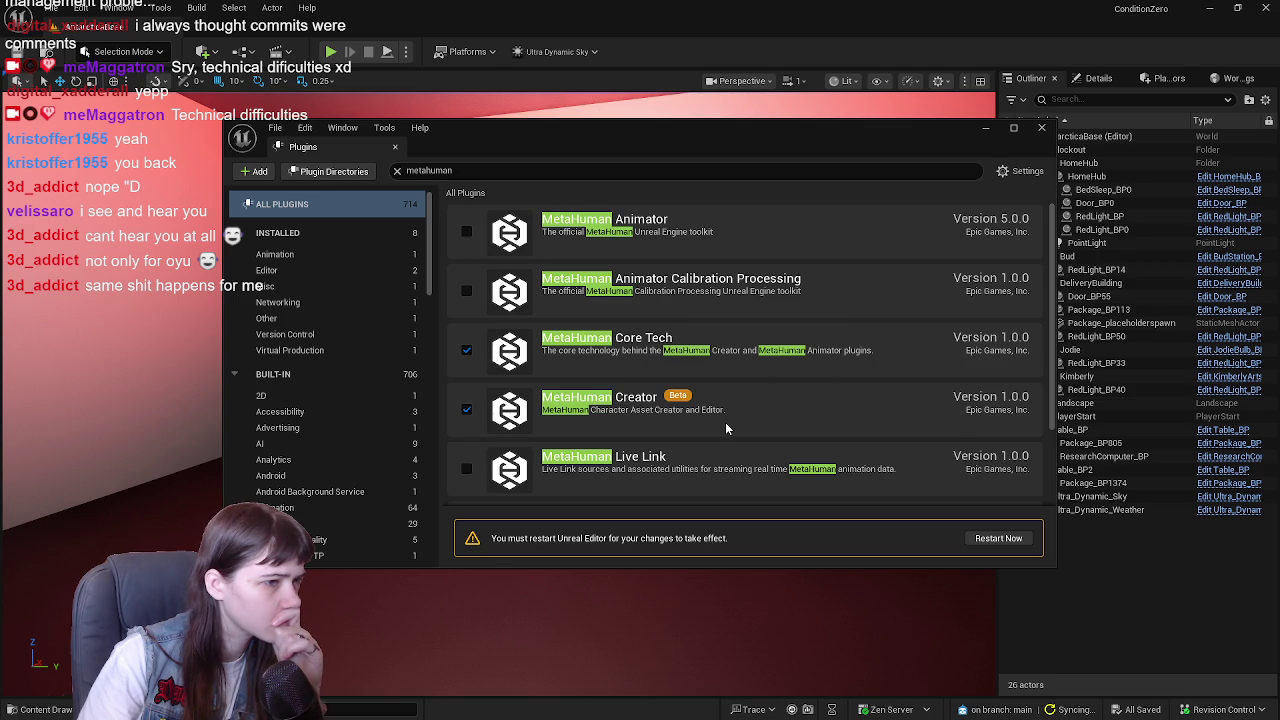
pyautogui.scroll(-2, 726, 425)
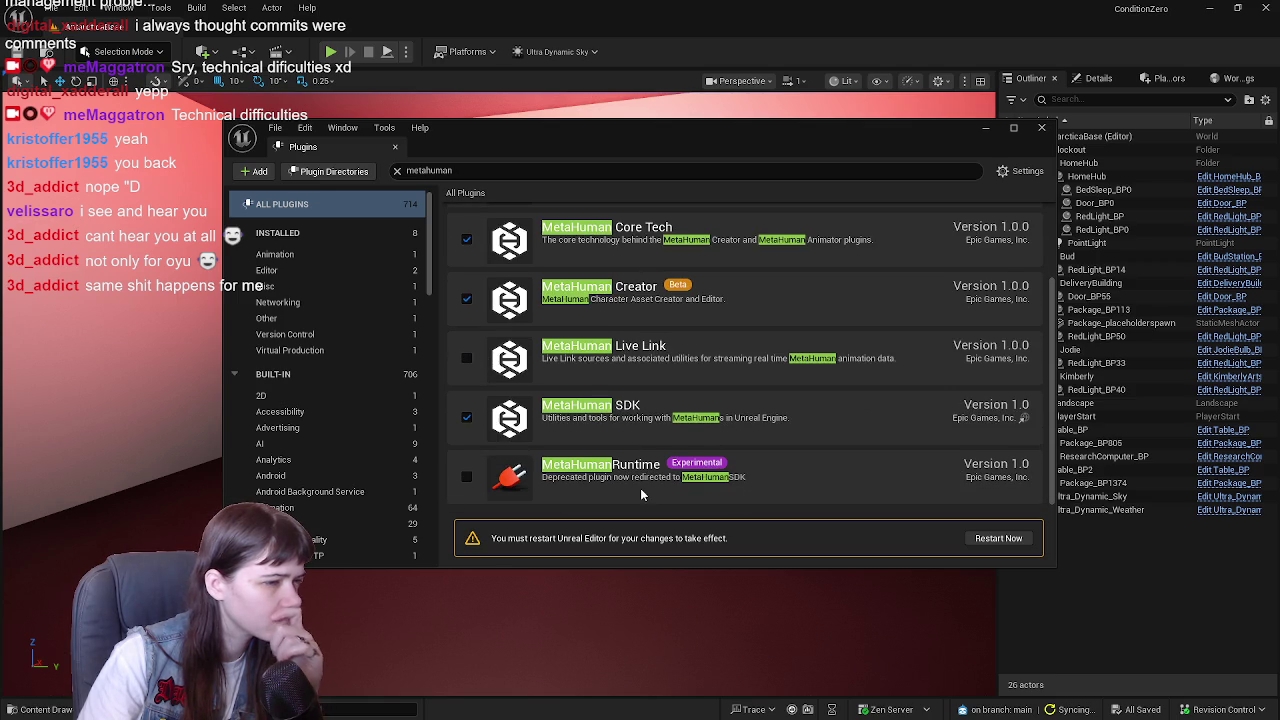
pyautogui.scroll(2, 660, 483)
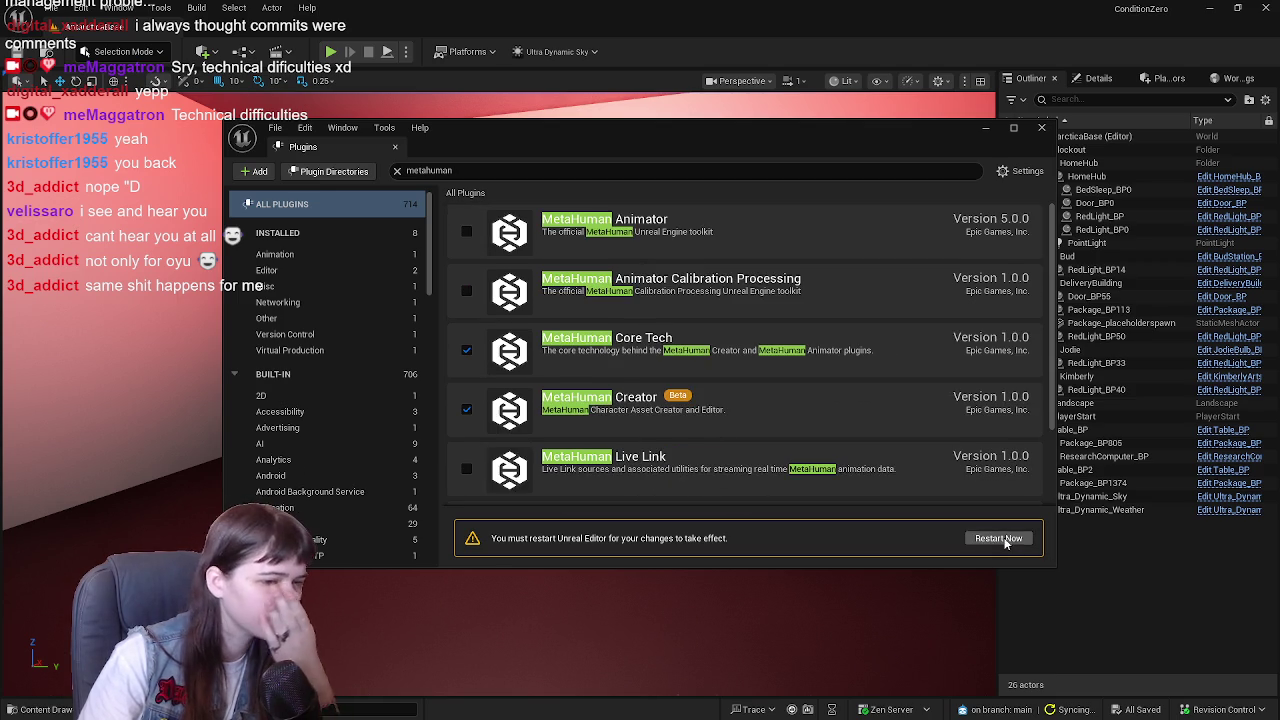
pyautogui.click(1000, 539)
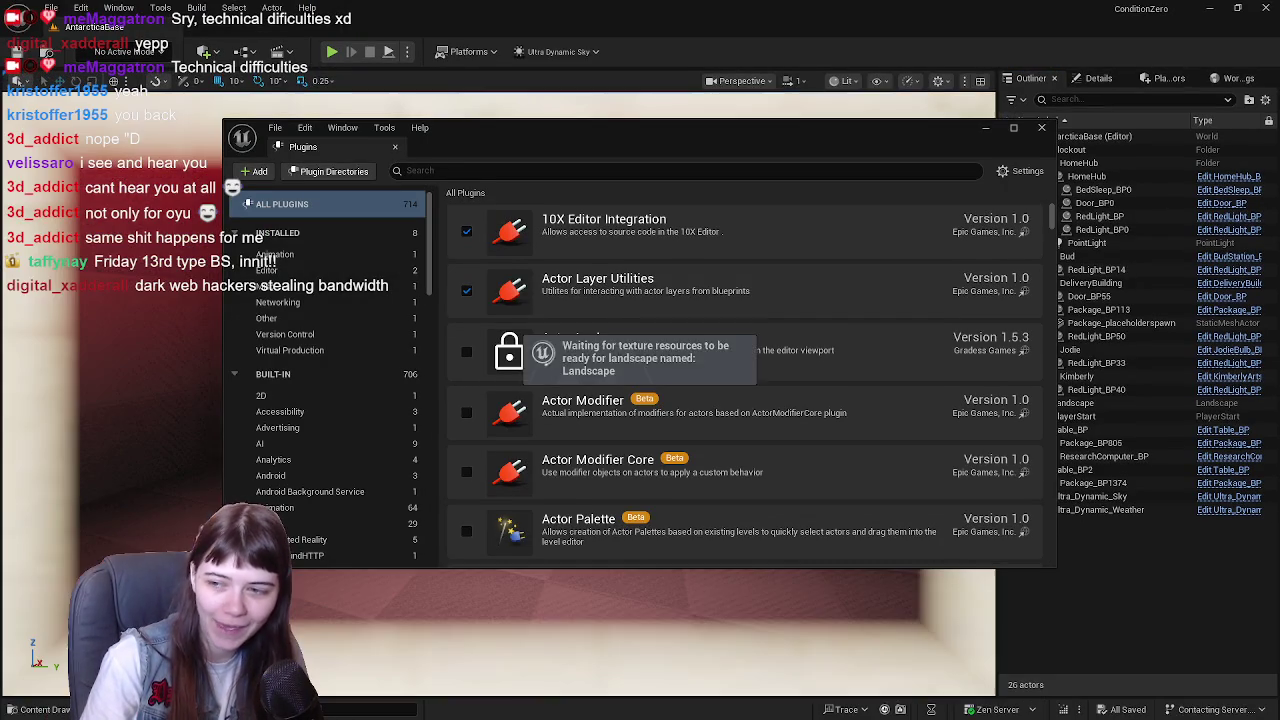
# - Create a MetaHuman Character asset in the MetaHumans folder named MH_Bud
pyautogui.click(1041, 128)
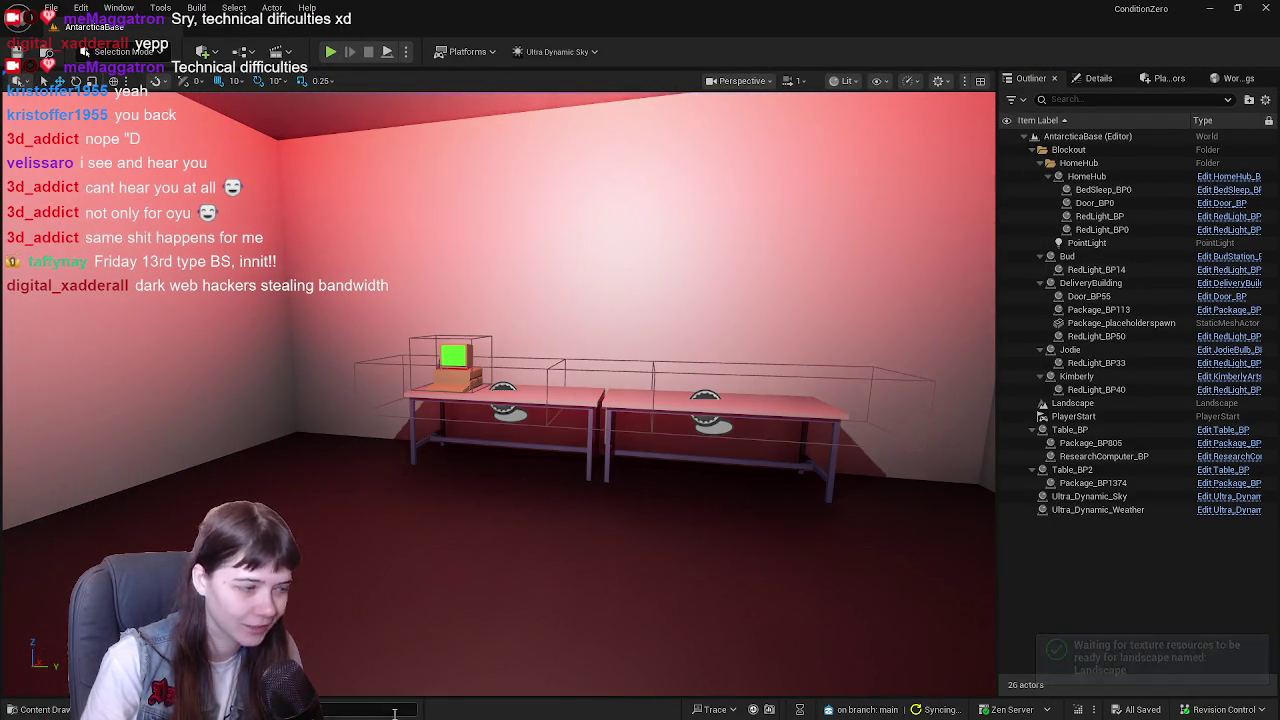
pyautogui.click(66, 710)
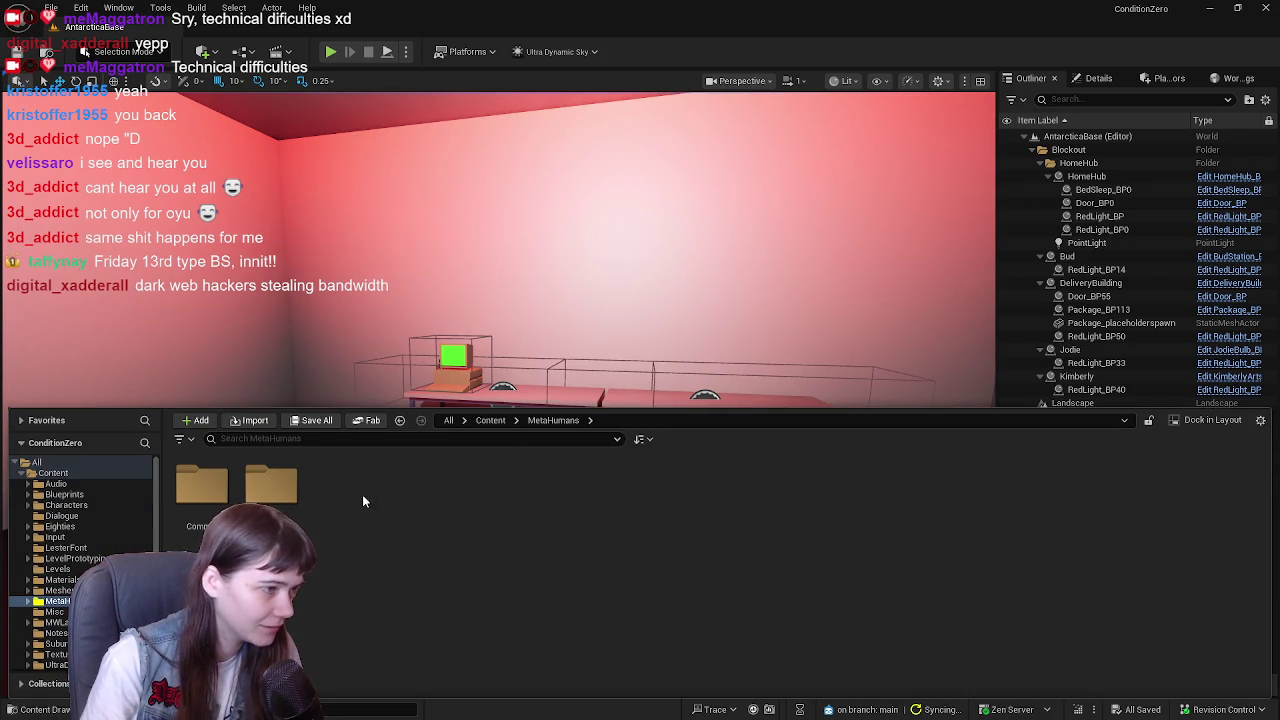
pyautogui.rightClick(364, 494)
pyautogui.moveTo(409, 528)
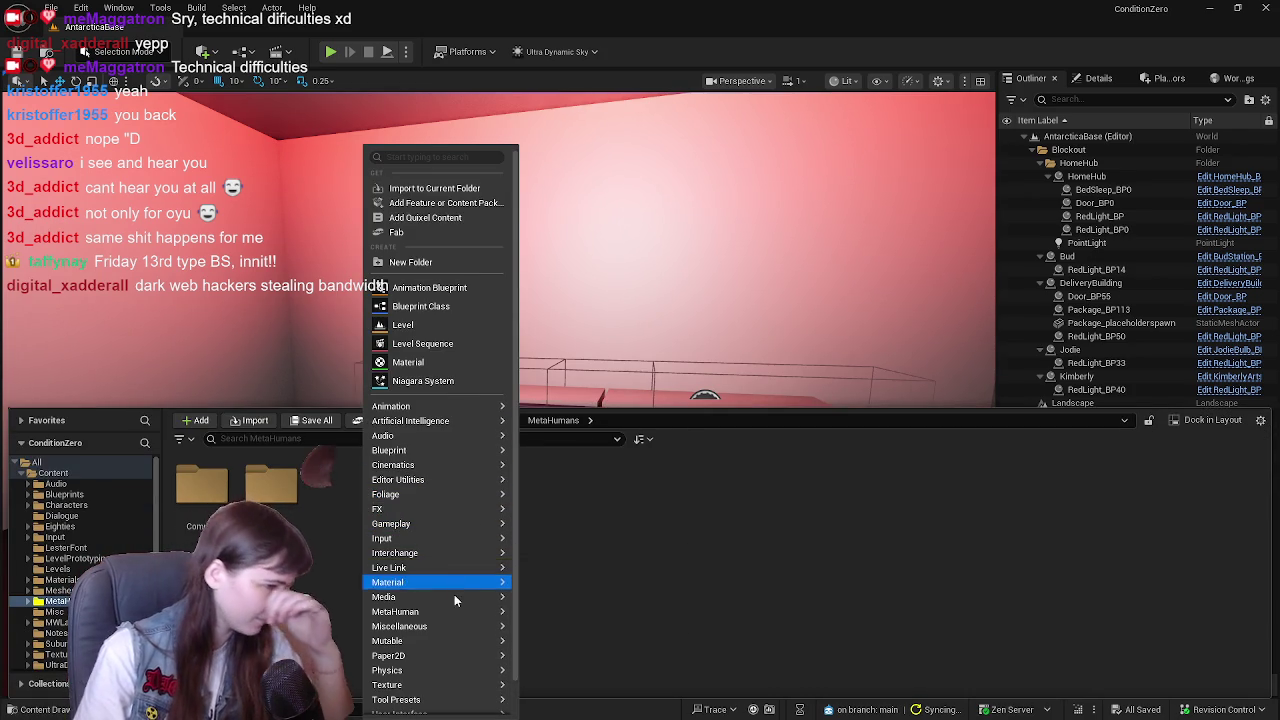
pyautogui.moveTo(453, 611)
pyautogui.click(590, 644)
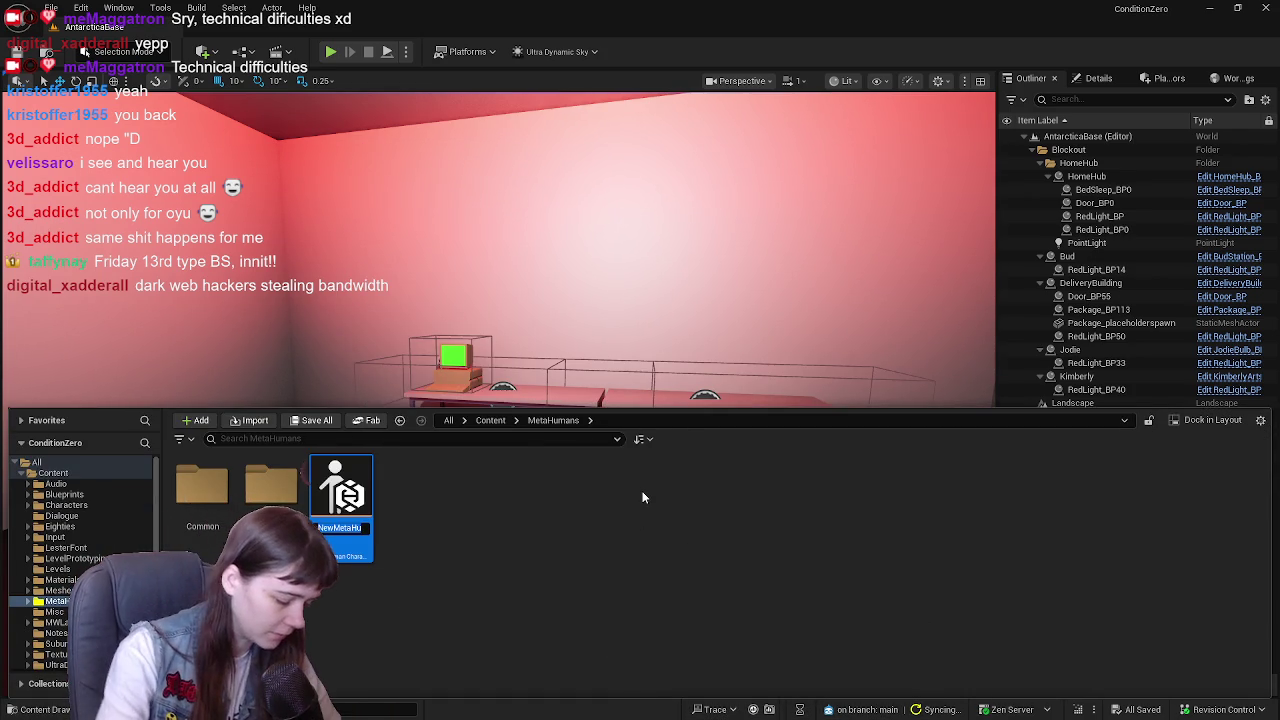
pyautogui.write('Bud')
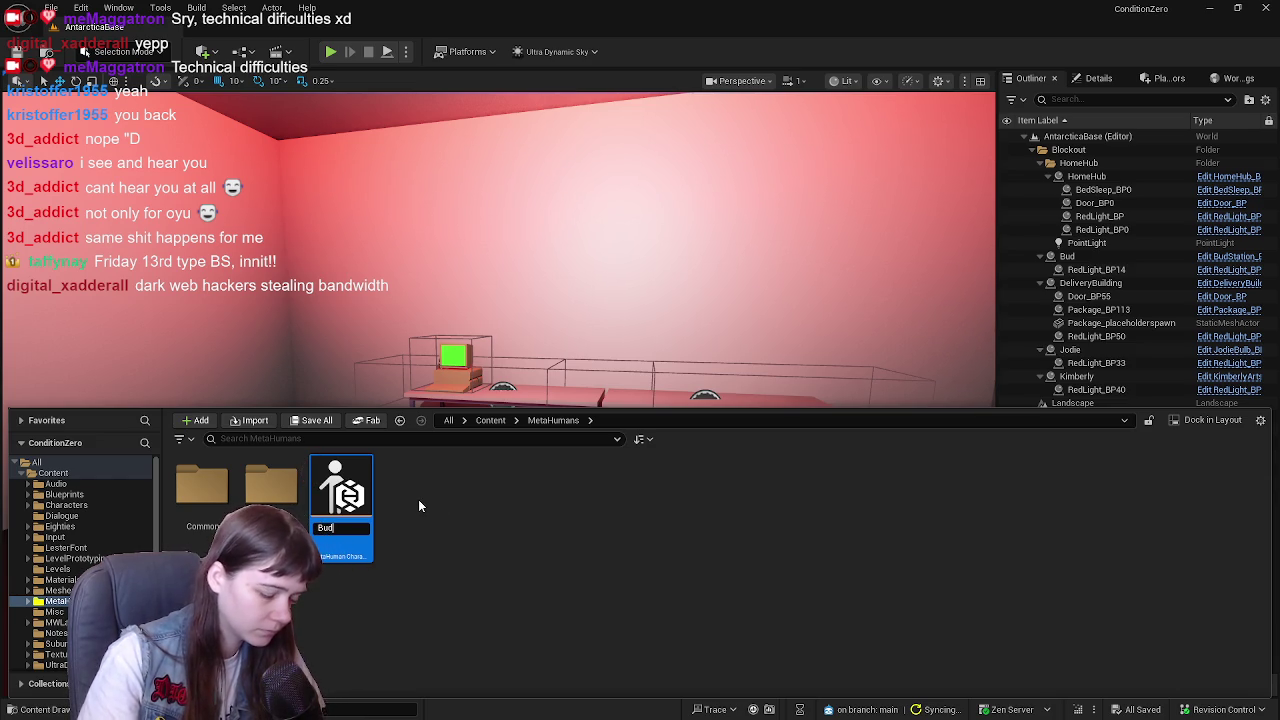
pyautogui.press('BackSpace')
pyautogui.press('BackSpace')
pyautogui.press('BackSpace')
pyautogui.write('MH_B')
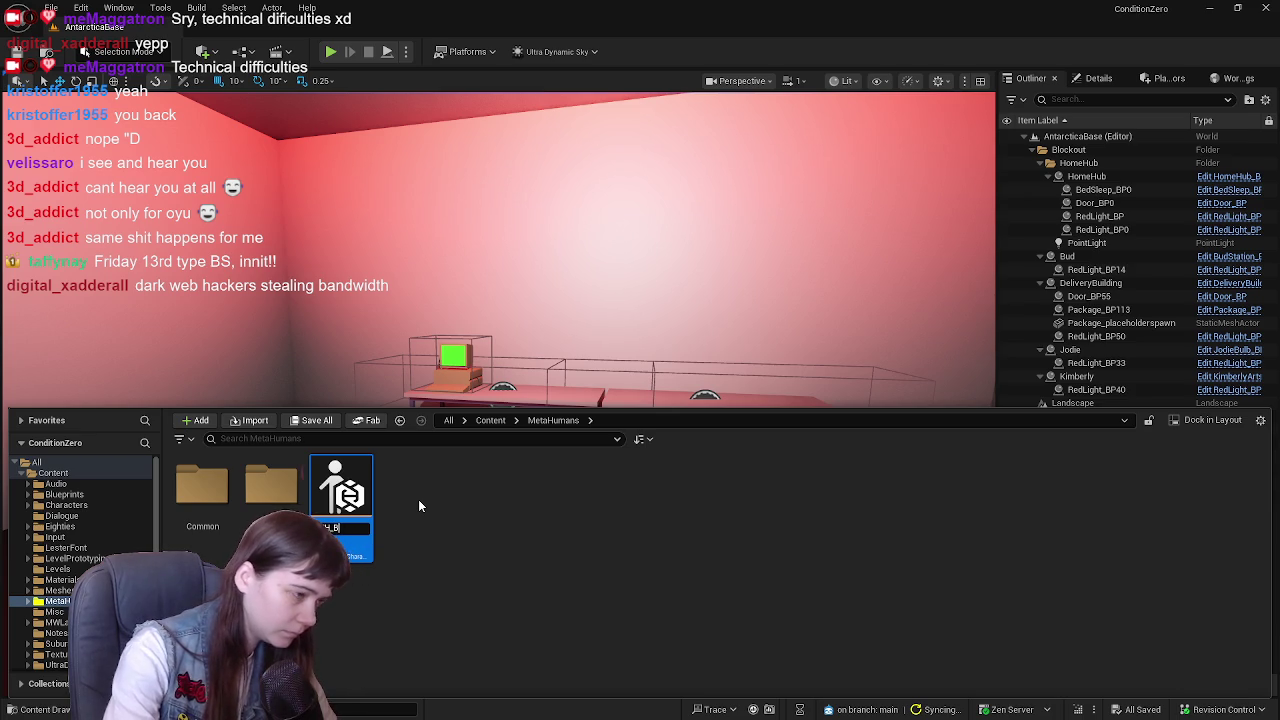
pyautogui.write('ud')
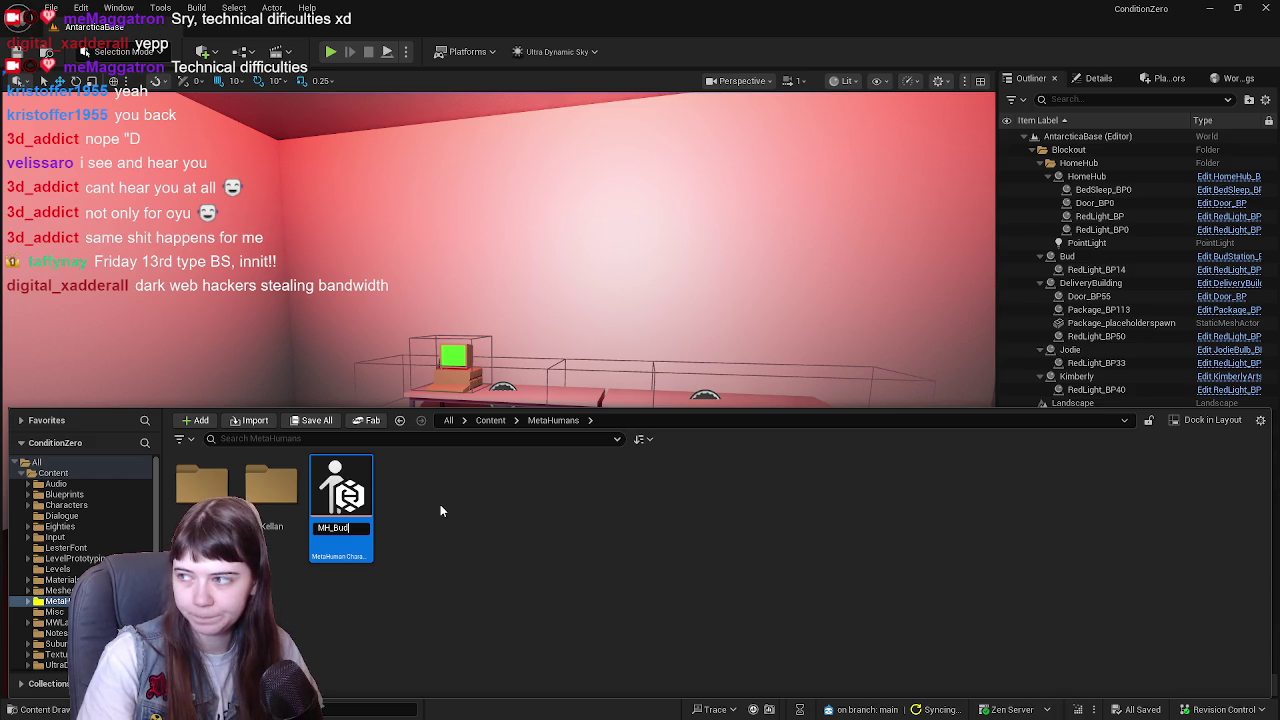
pyautogui.press('Return')
# - Create a second MetaHuman Character asset named MH_player
pyautogui.rightClick(440, 504)
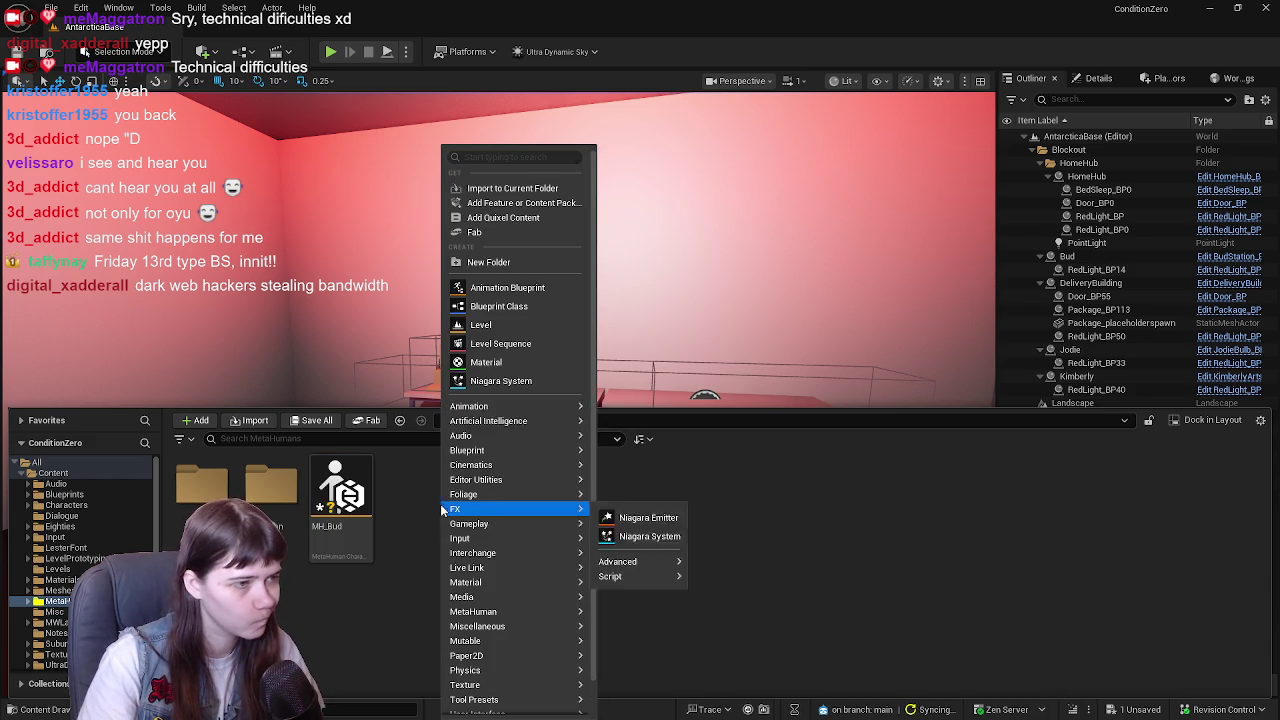
pyautogui.moveTo(491, 614)
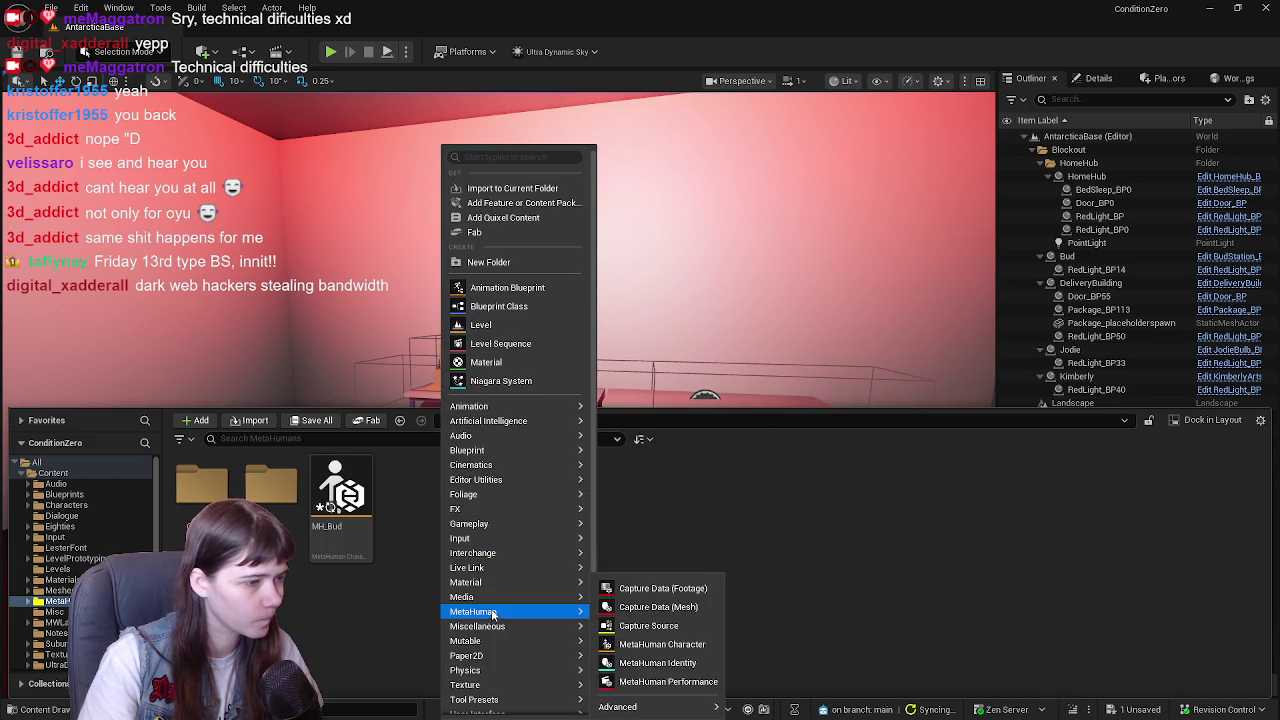
pyautogui.click(663, 646)
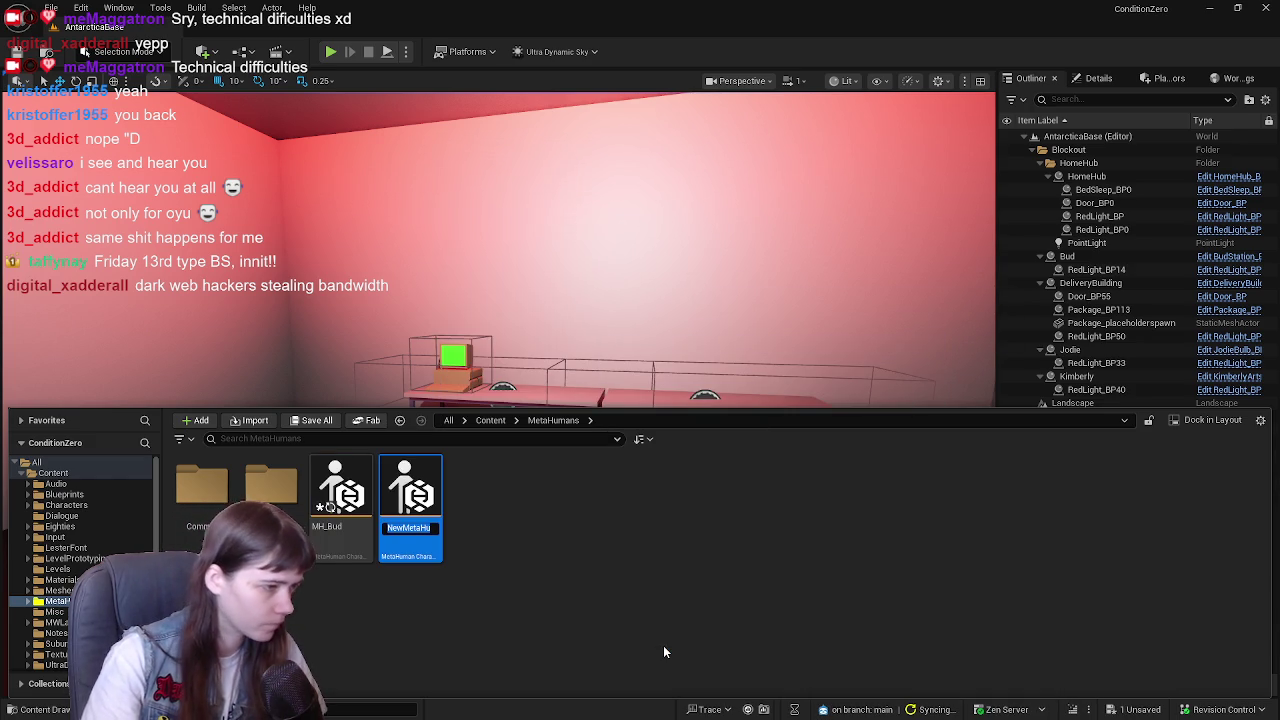
pyautogui.write('MH_')
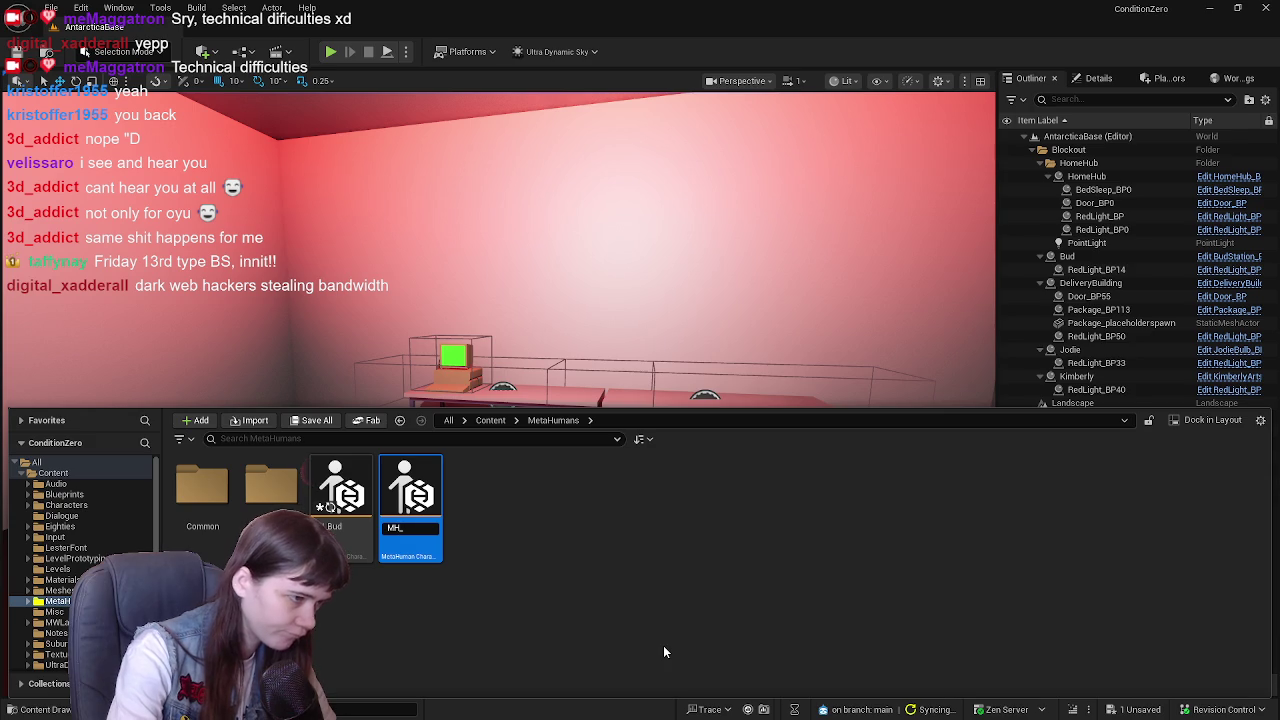
pyautogui.write('player')
pyautogui.press('Return')
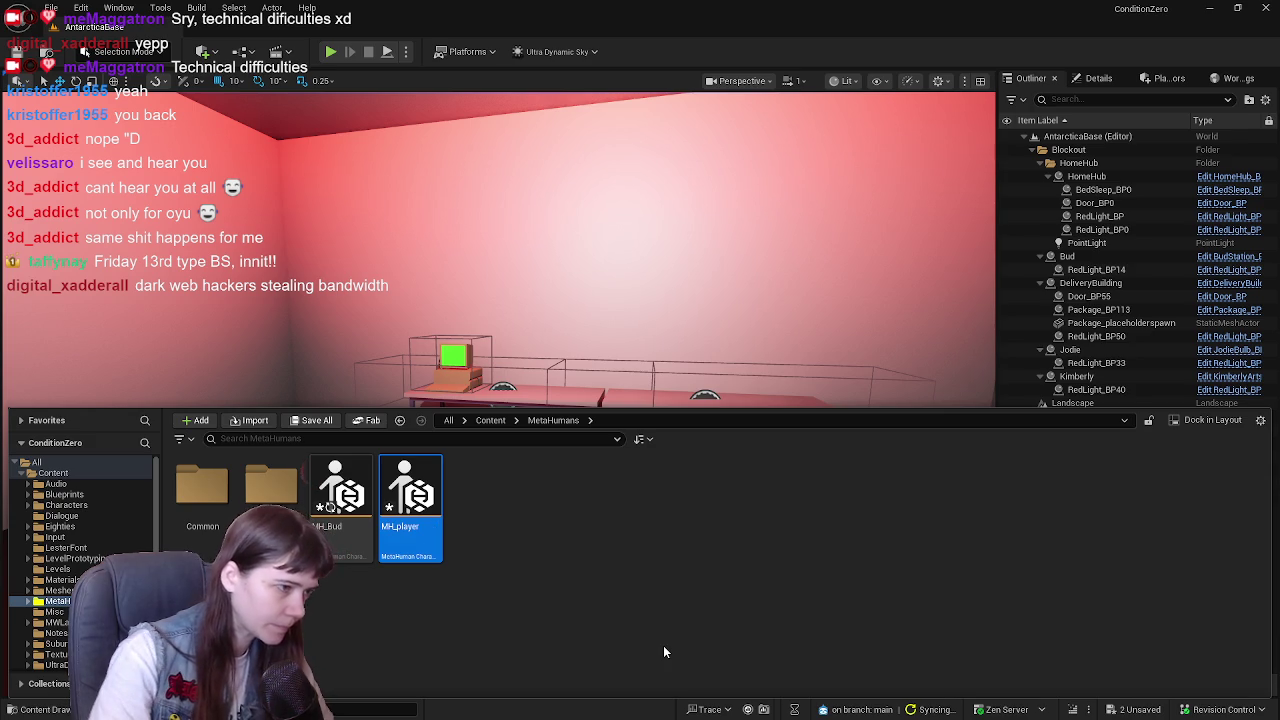
# - Duplicate MH_player into MH_Kimberly, then duplicate that into MH_Jodie
pyautogui.rightClick(503, 517)
pyautogui.click(418, 505)
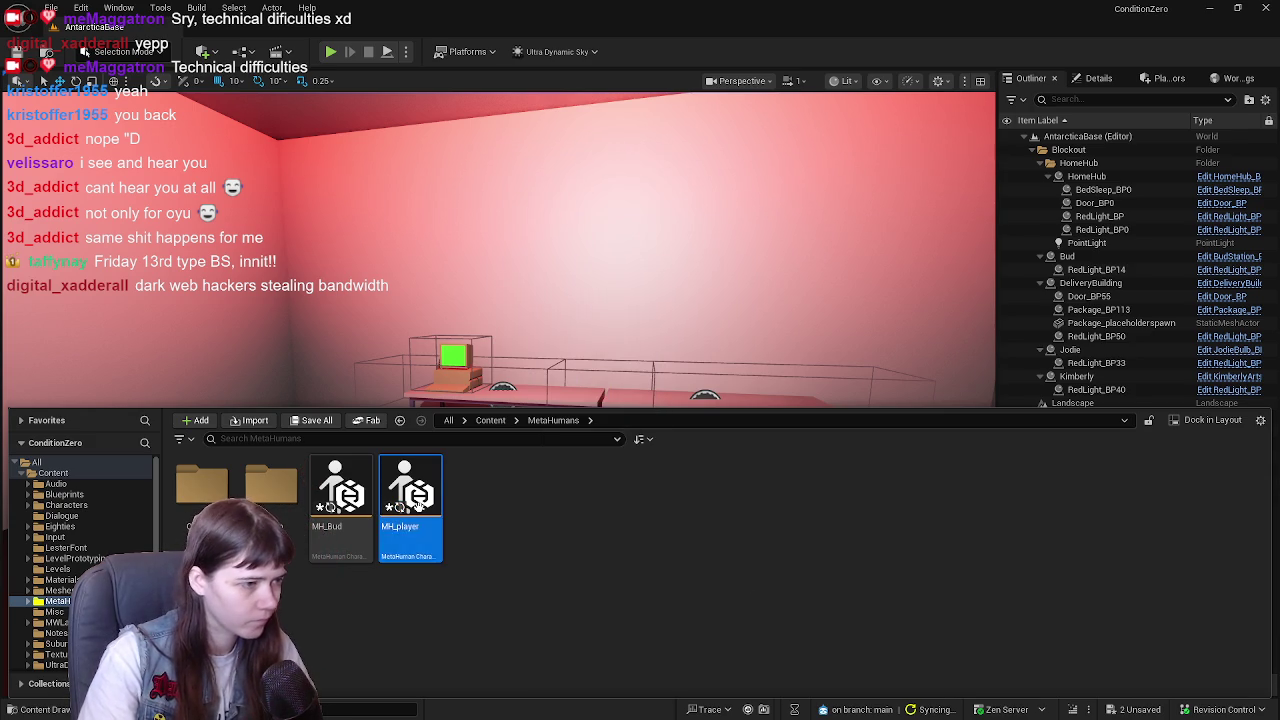
pyautogui.hotkey('ctrl', 'd')
pyautogui.press('End')
pyautogui.press('BackSpace')
pyautogui.press('BackSpace')
pyautogui.press('BackSpace')
pyautogui.press('BackSpace')
pyautogui.press('BackSpace')
pyautogui.press('BackSpace')
pyautogui.write('Kimberly')
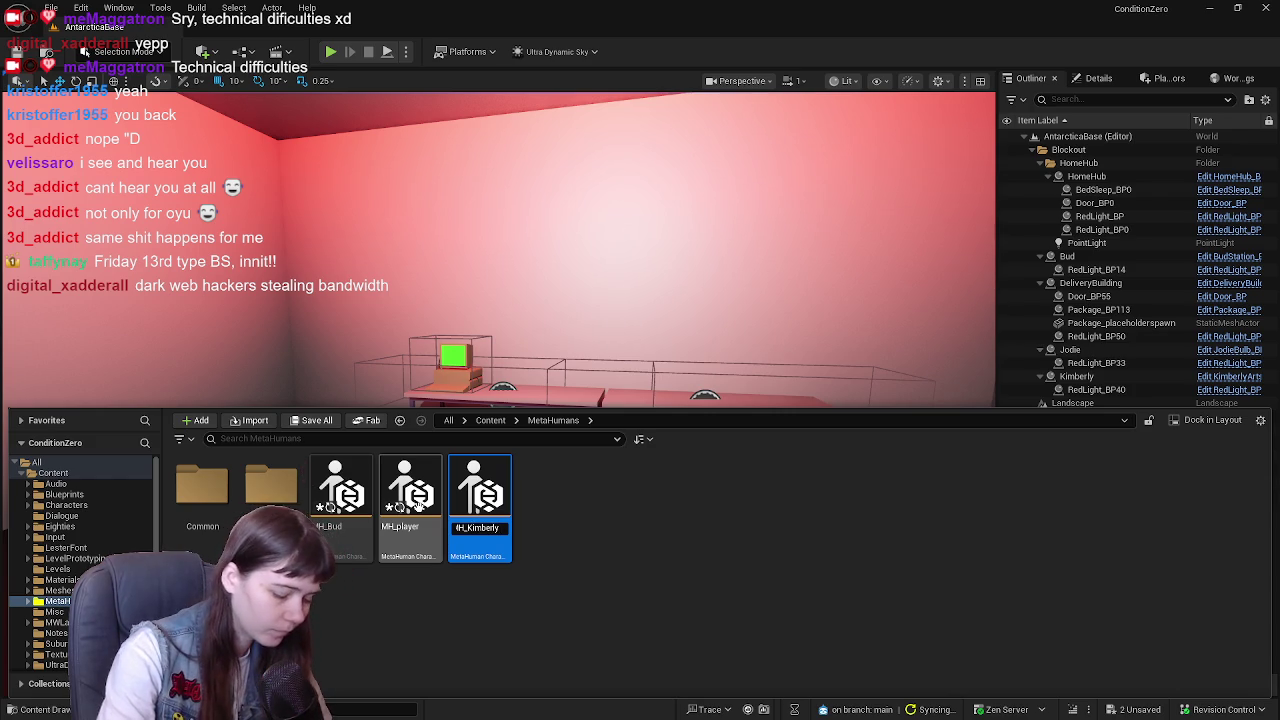
pyautogui.press('Return')
pyautogui.hotkey('ctrl', 'd')
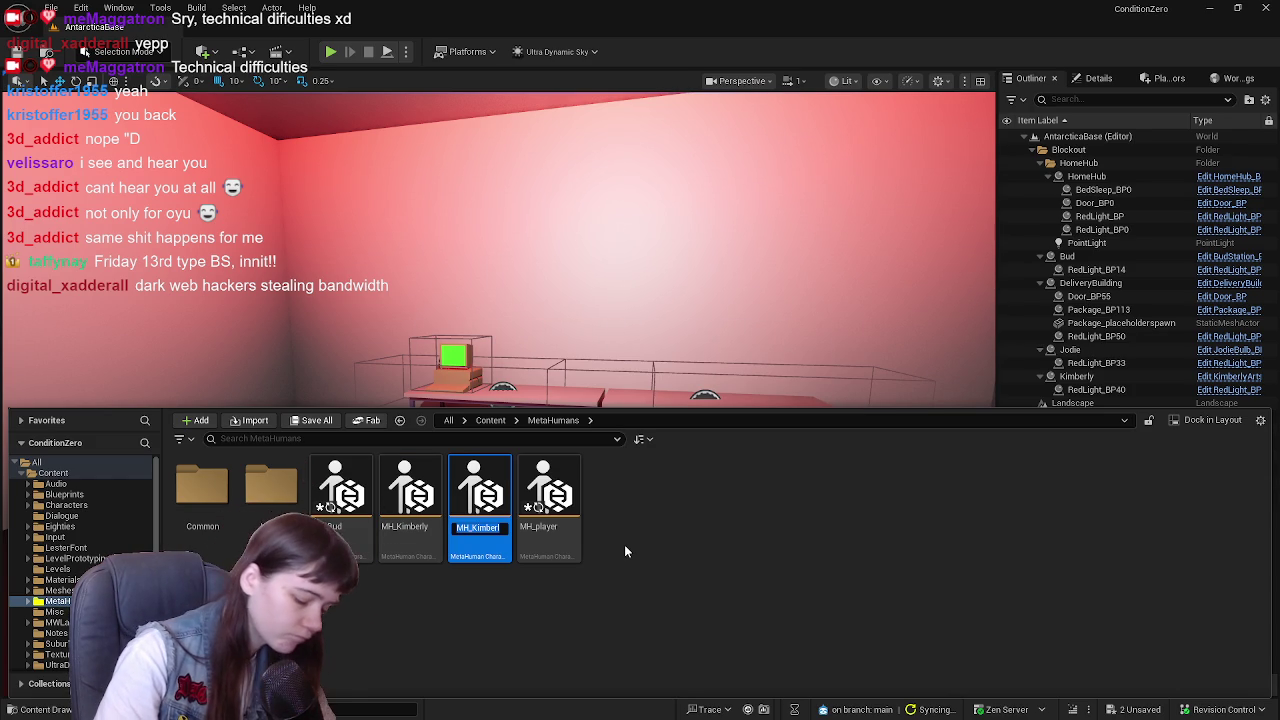
pyautogui.press('BackSpace')
pyautogui.press('BackSpace')
pyautogui.press('BackSpace')
pyautogui.press('BackSpace')
pyautogui.write('Jodie')
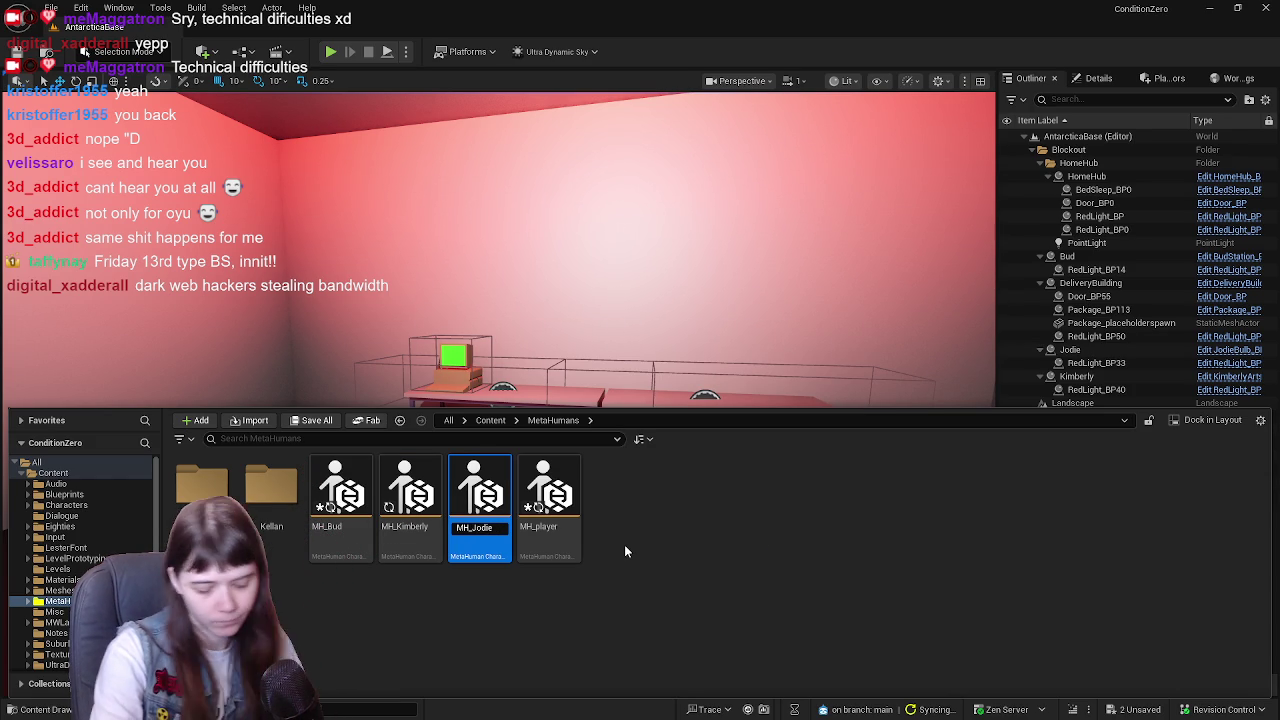
pyautogui.press('Return')
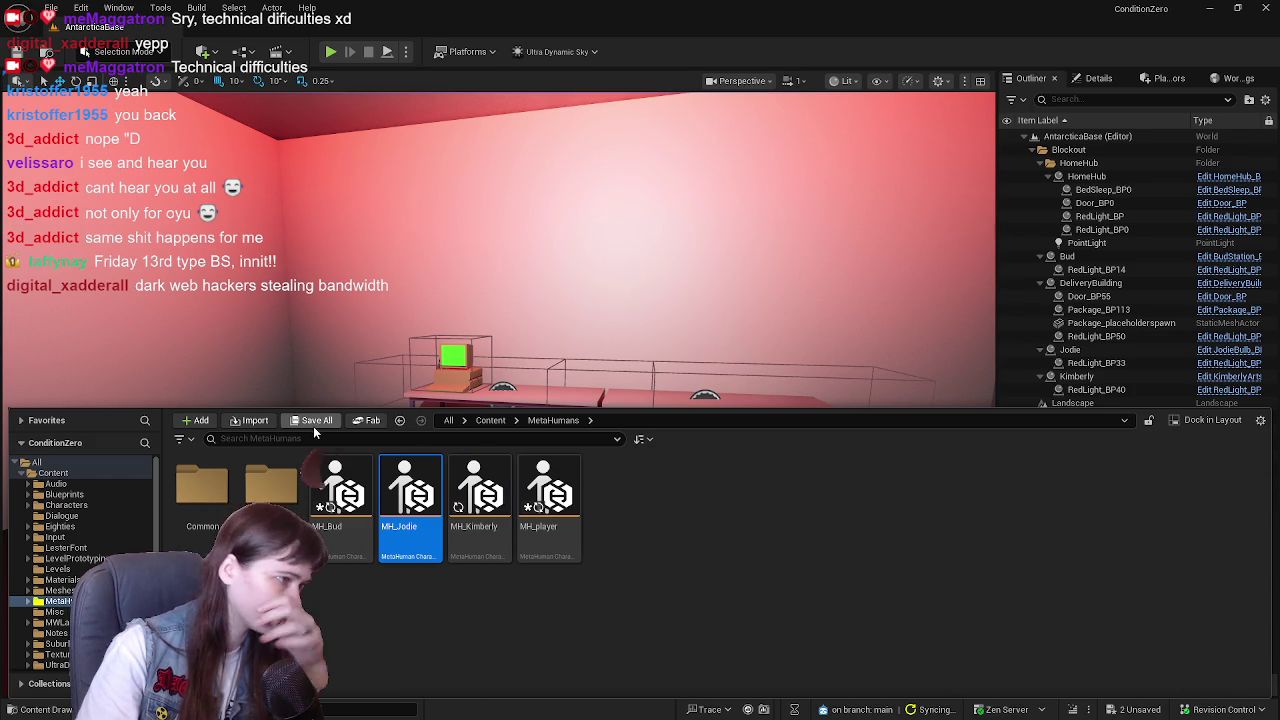
# - Save all four new characters and open MH_player for editing
pyautogui.hotkey('ctrl', 'shift', 's')
pyautogui.click(748, 518)
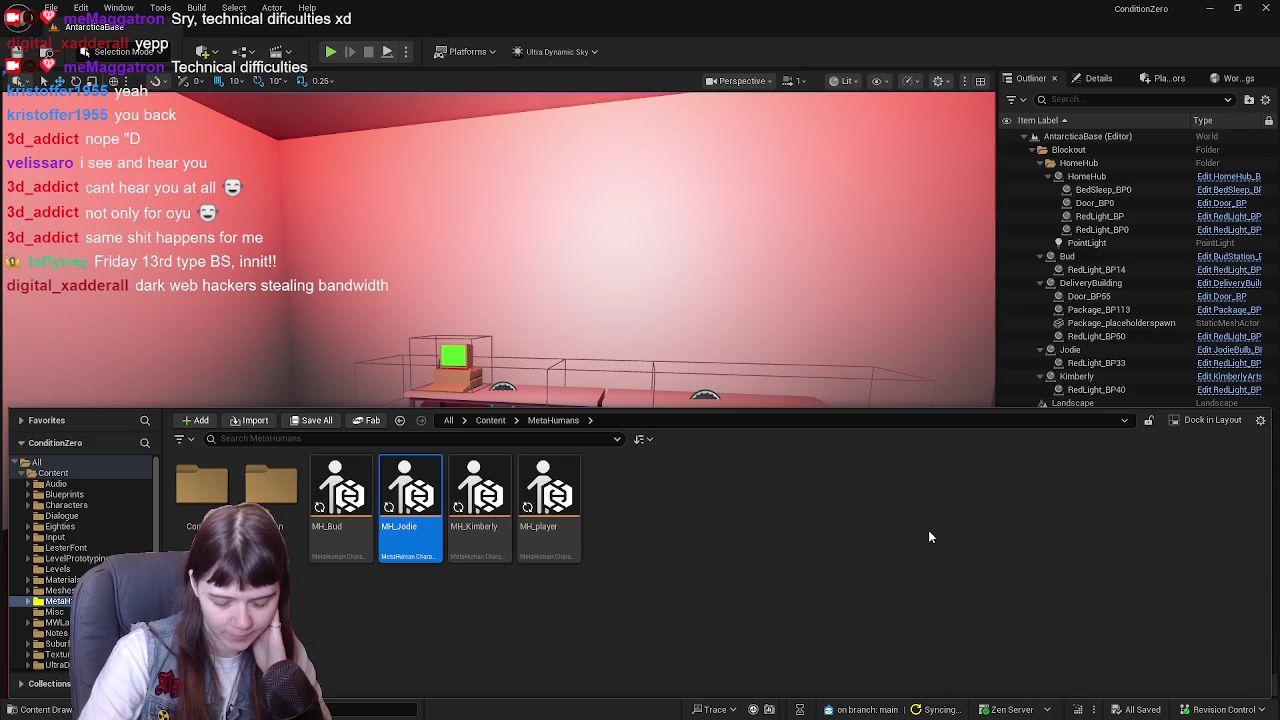
pyautogui.click(699, 537)
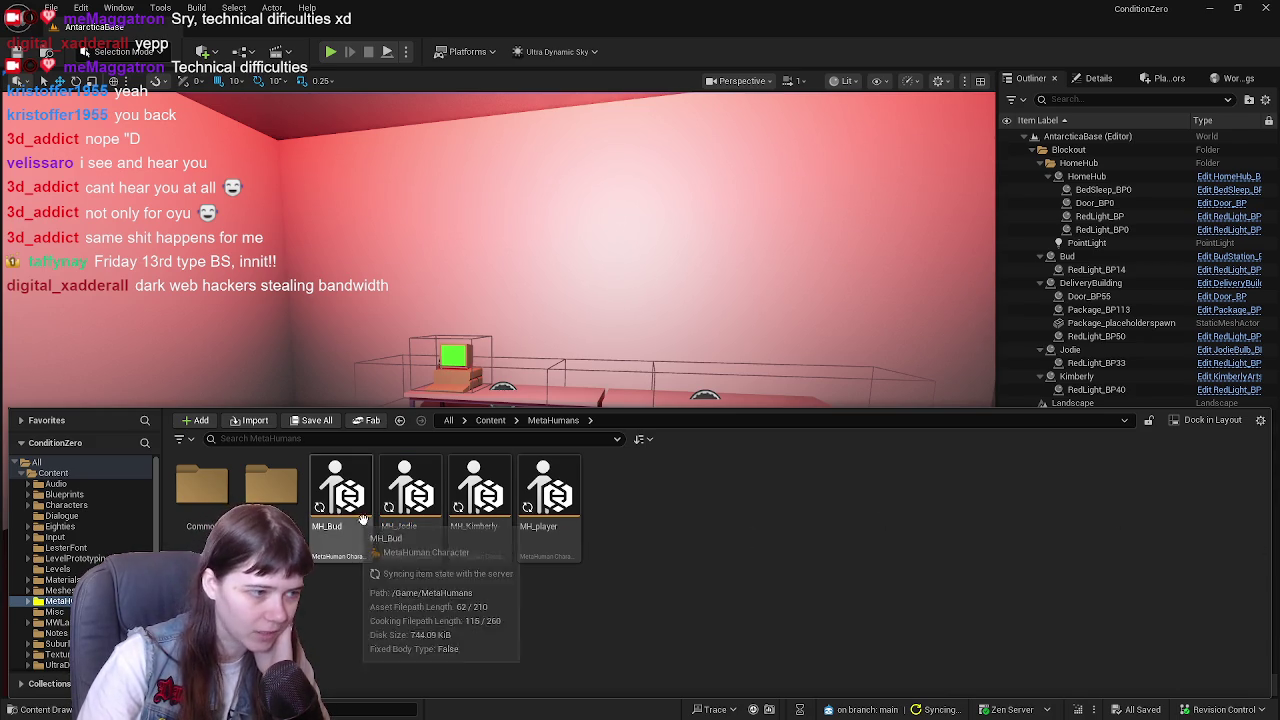
pyautogui.moveTo(560, 511)
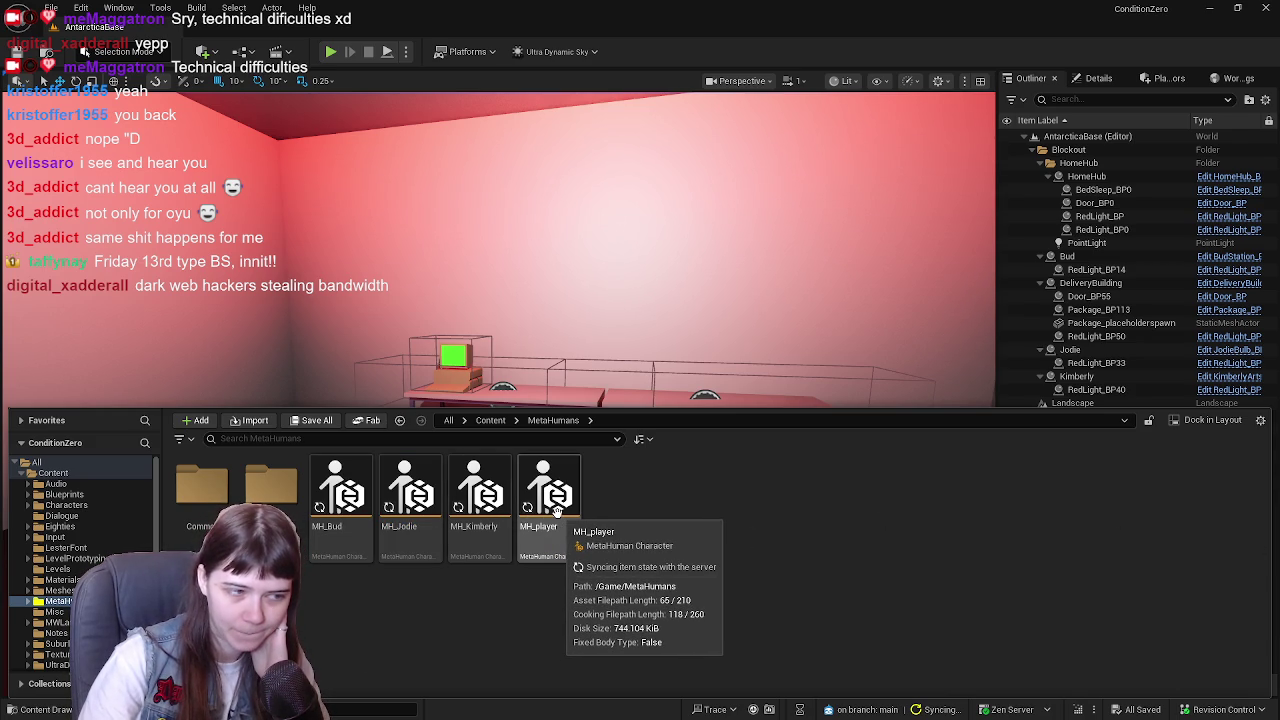
pyautogui.doubleClick(557, 511)
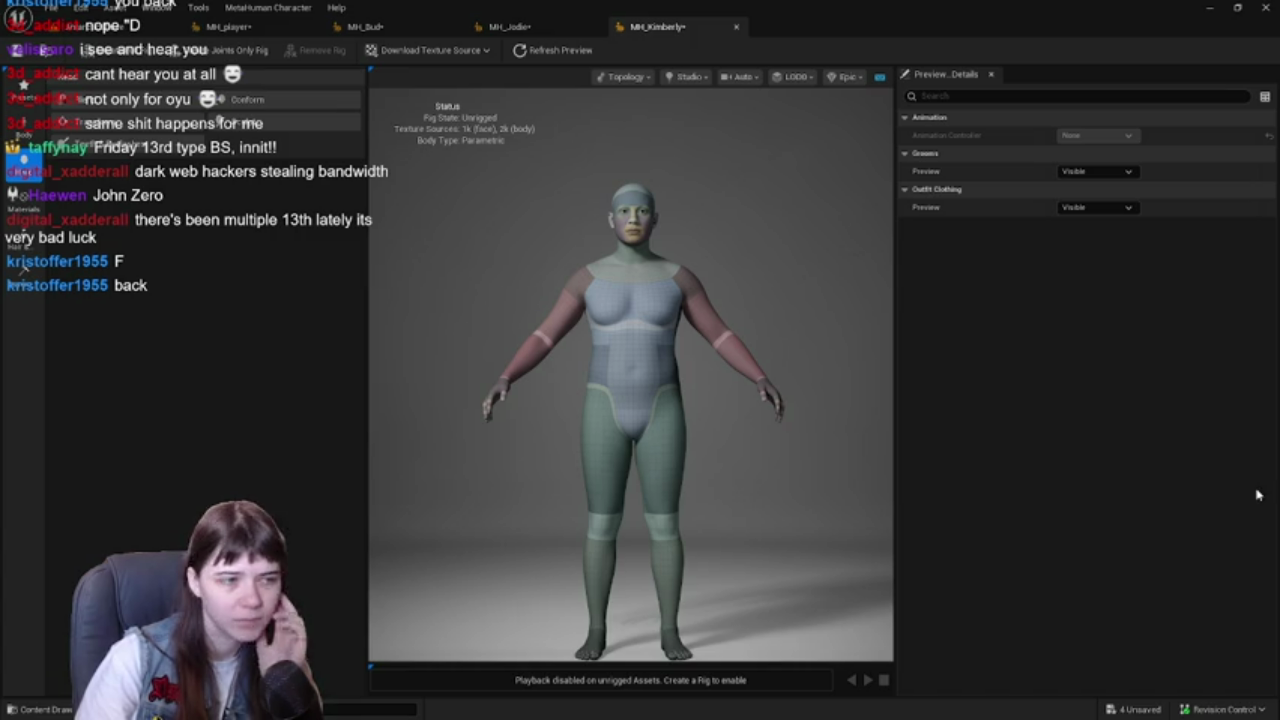
# - Bring up the MH_Bud and MH_Jodie editors, ending on the MH_Kimberly character
pyautogui.moveTo(430, 22)
pyautogui.mouseDown()
pyautogui.moveTo(240, 23)
pyautogui.moveTo(797, 25)
pyautogui.mouseUp()
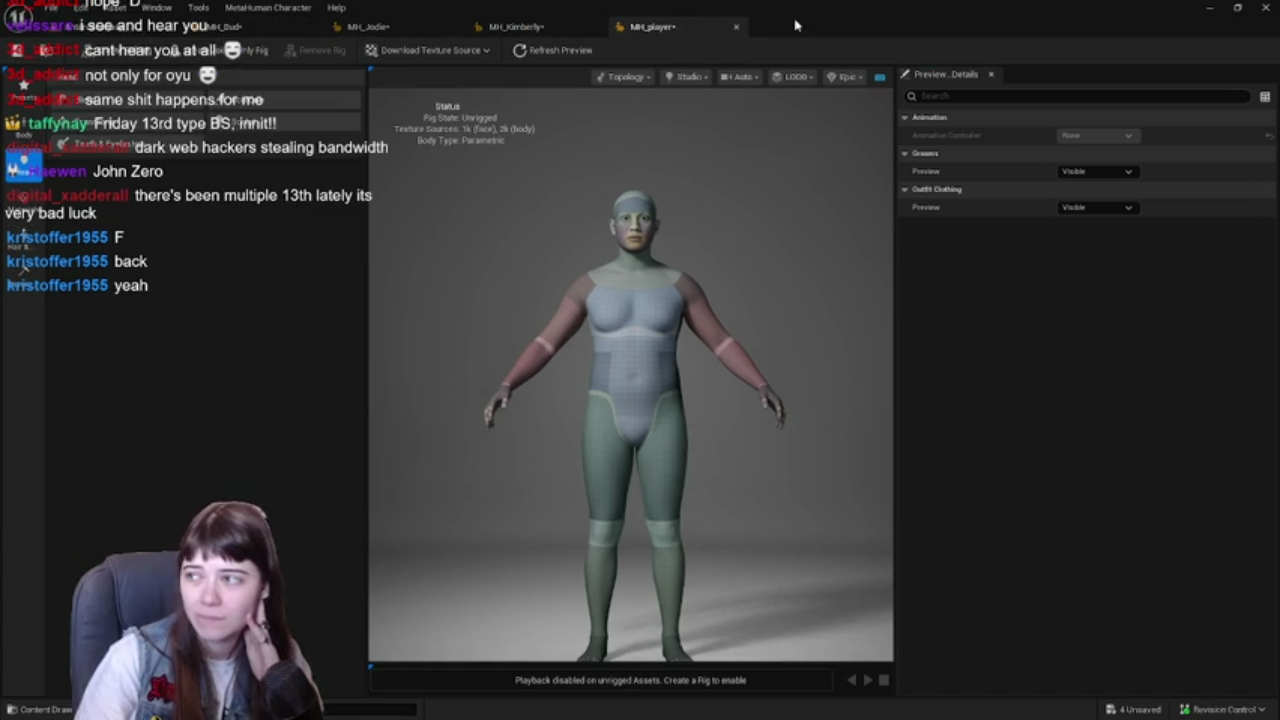
pyautogui.click(400, 28)
pyautogui.hotkey('ctrl', 'space')
pyautogui.hotkey('ctrl', 'space')
pyautogui.hotkey('ctrl', 'space')
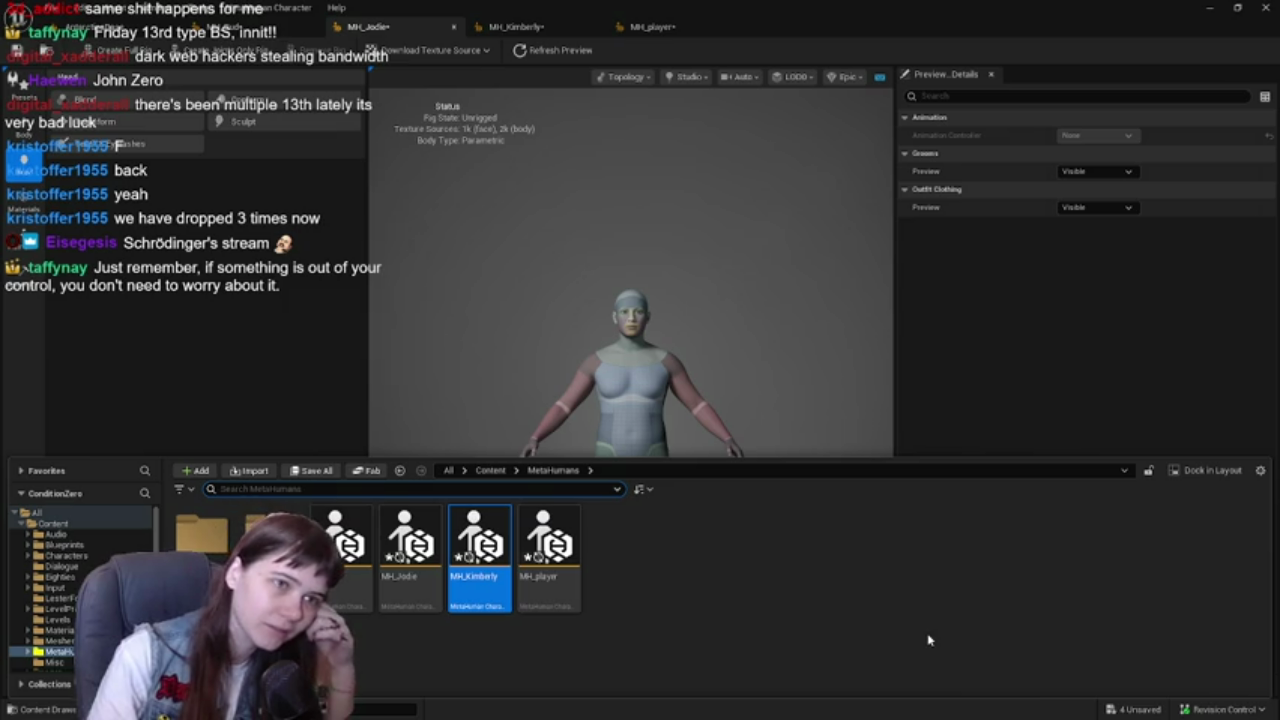
pyautogui.click(1000, 592)
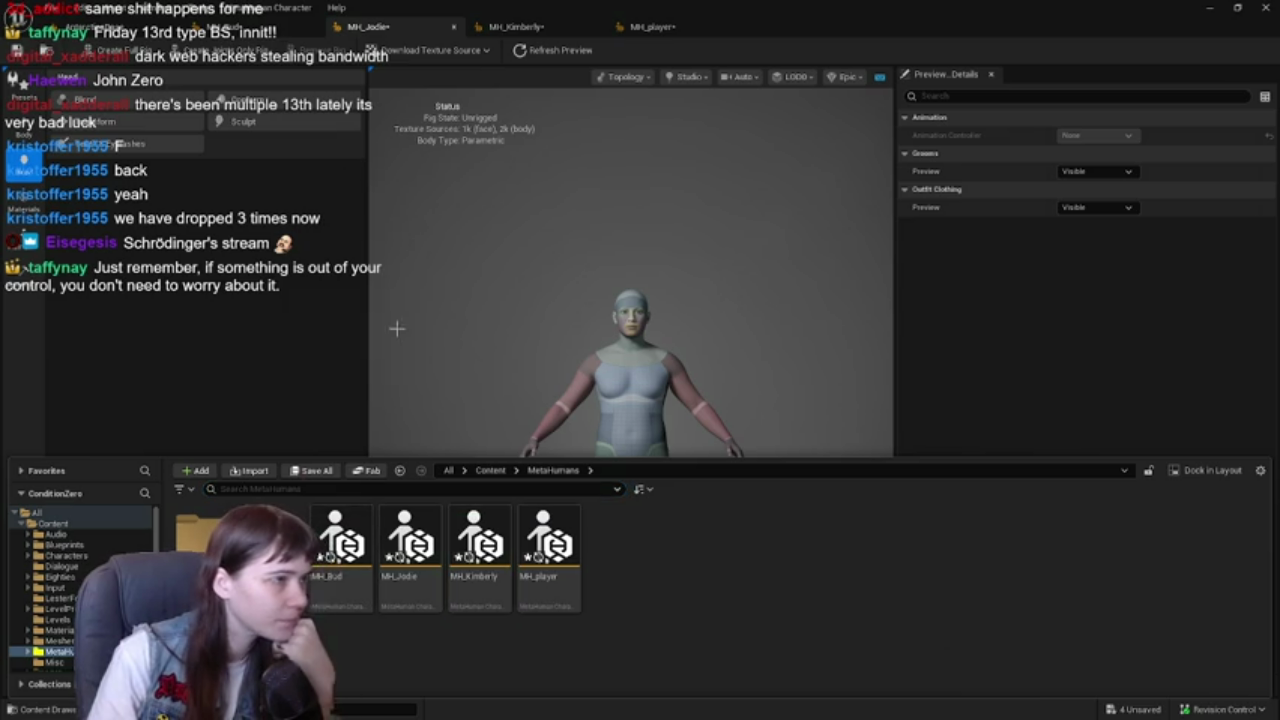
pyautogui.click(480, 250)
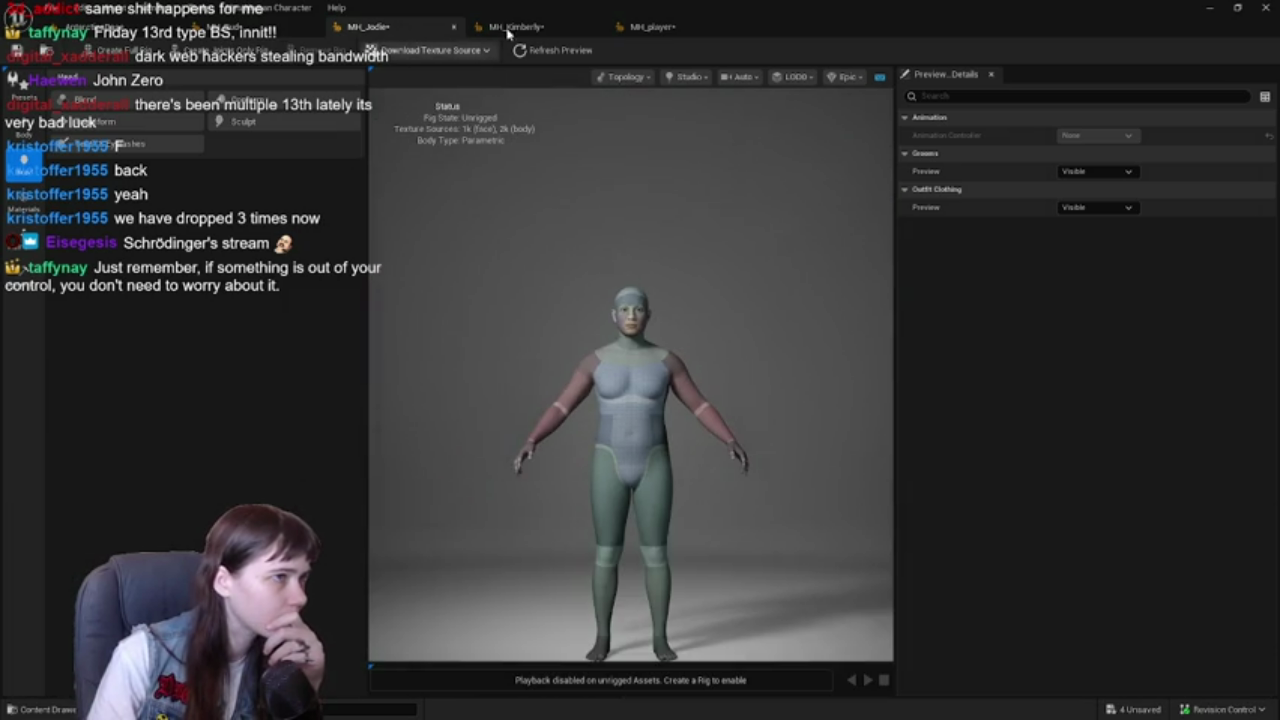
pyautogui.click(518, 27)
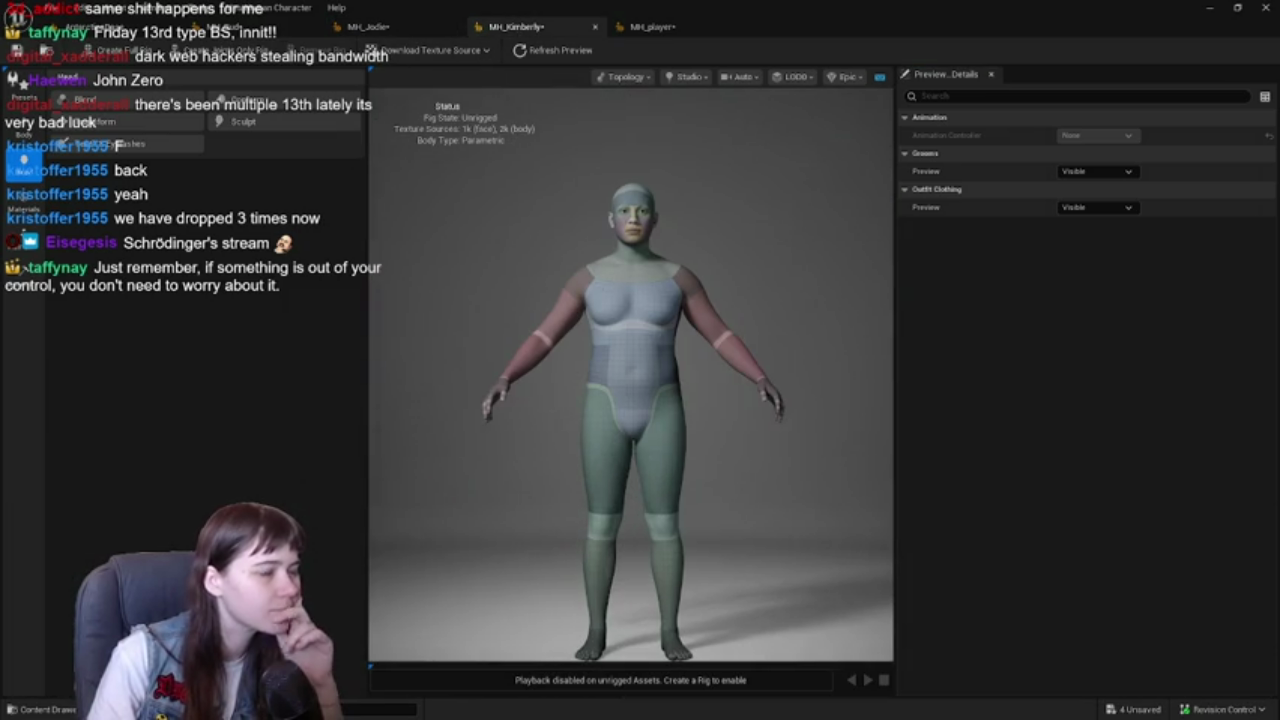
# - Base MH_Kimberly on the Jelena preset, then show MH_Jodie's preset characters
pyautogui.click(22, 88)
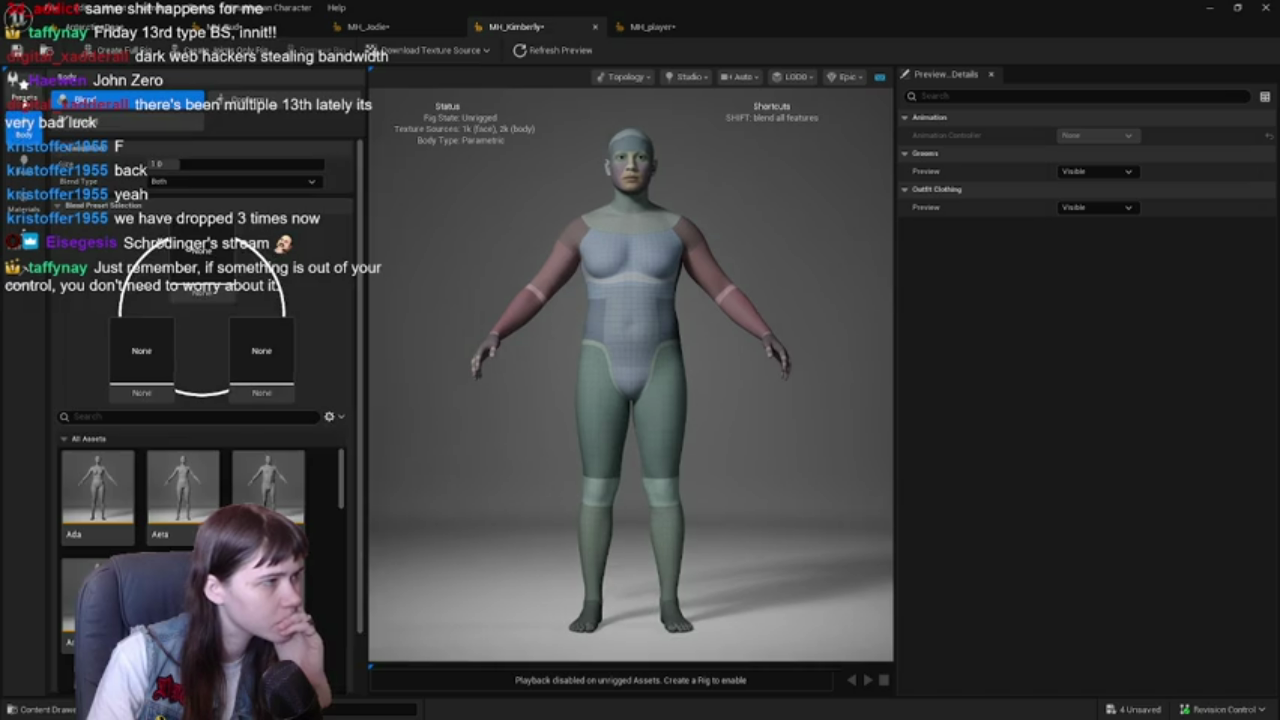
pyautogui.scroll(-5, 206, 428)
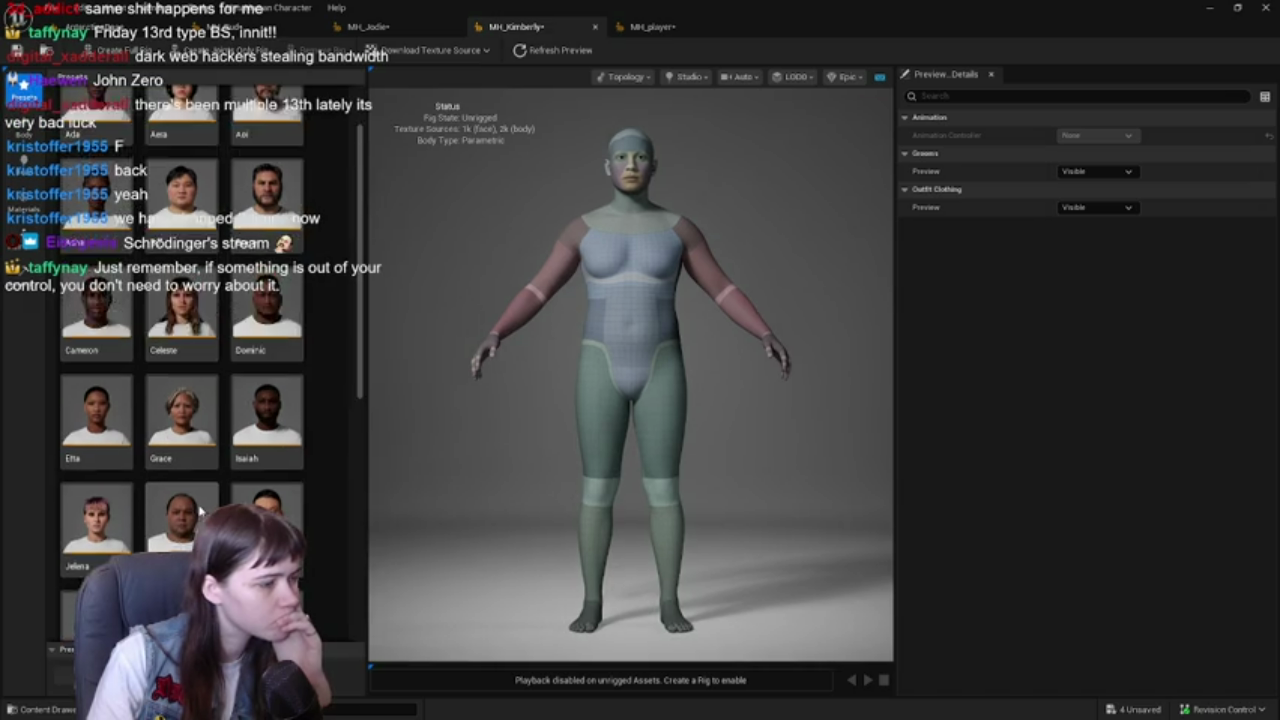
pyautogui.scroll(-2, 210, 440)
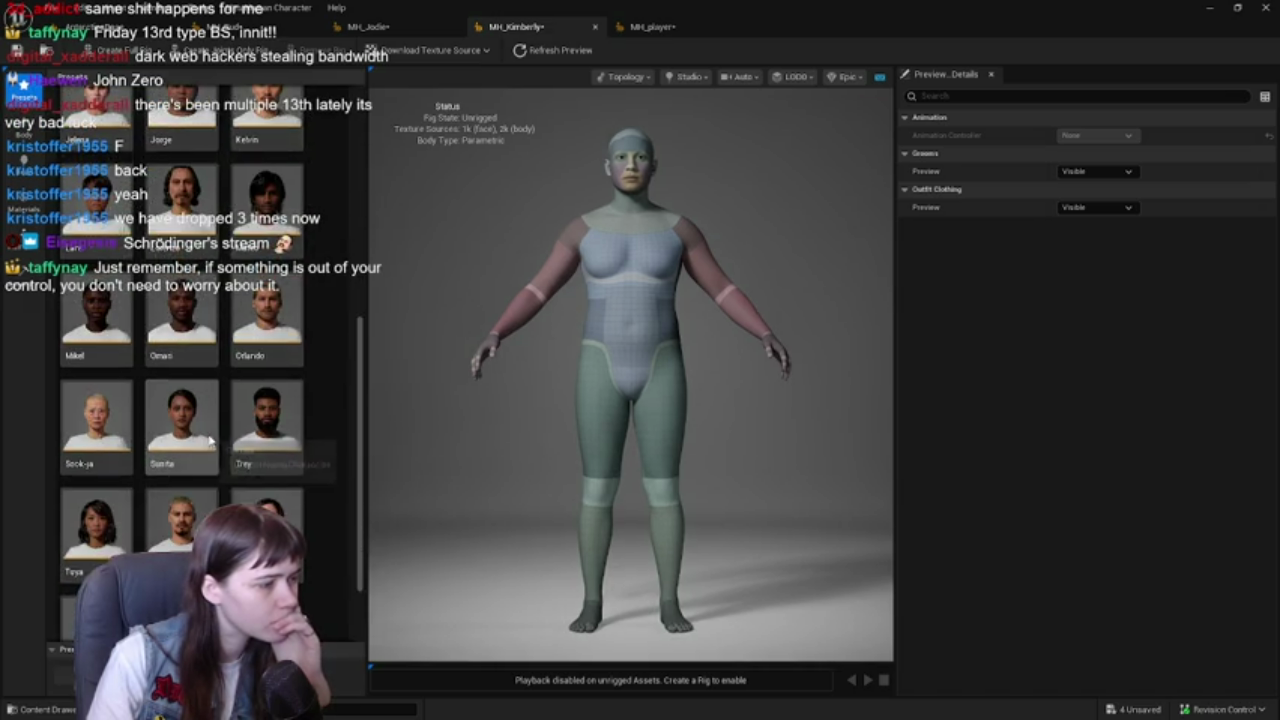
pyautogui.scroll(5, 243, 487)
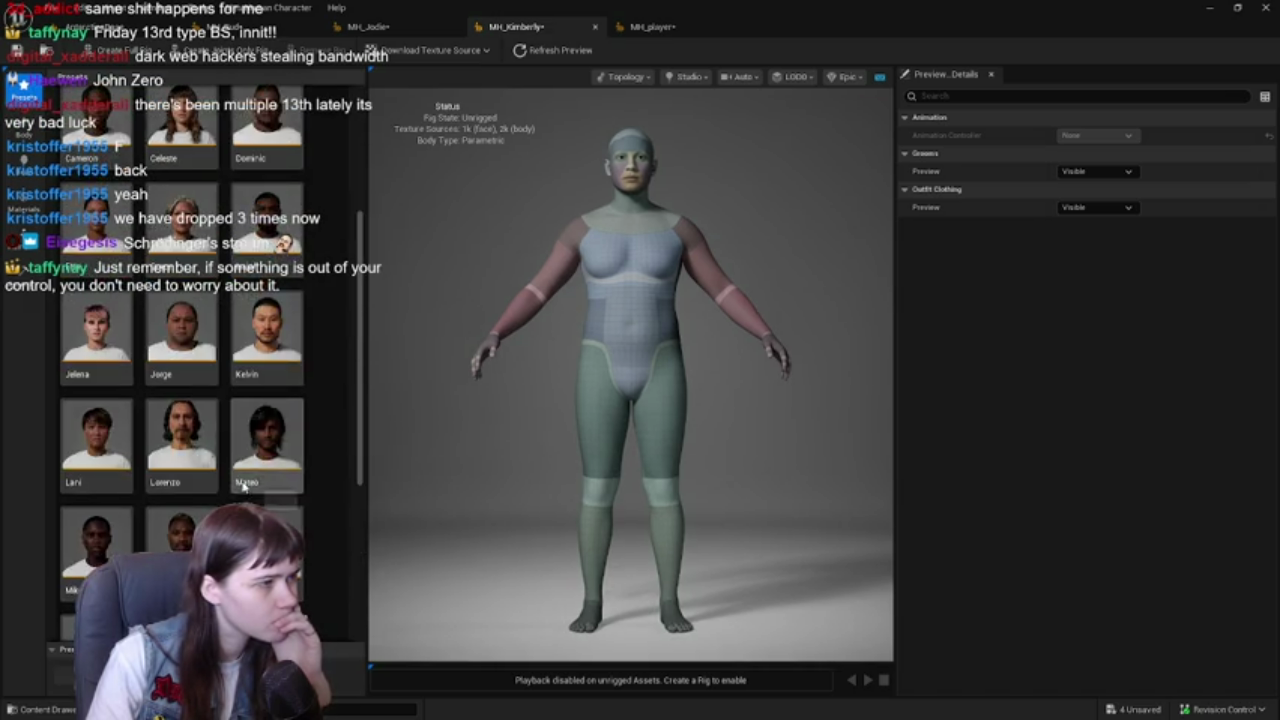
pyautogui.click(96, 420)
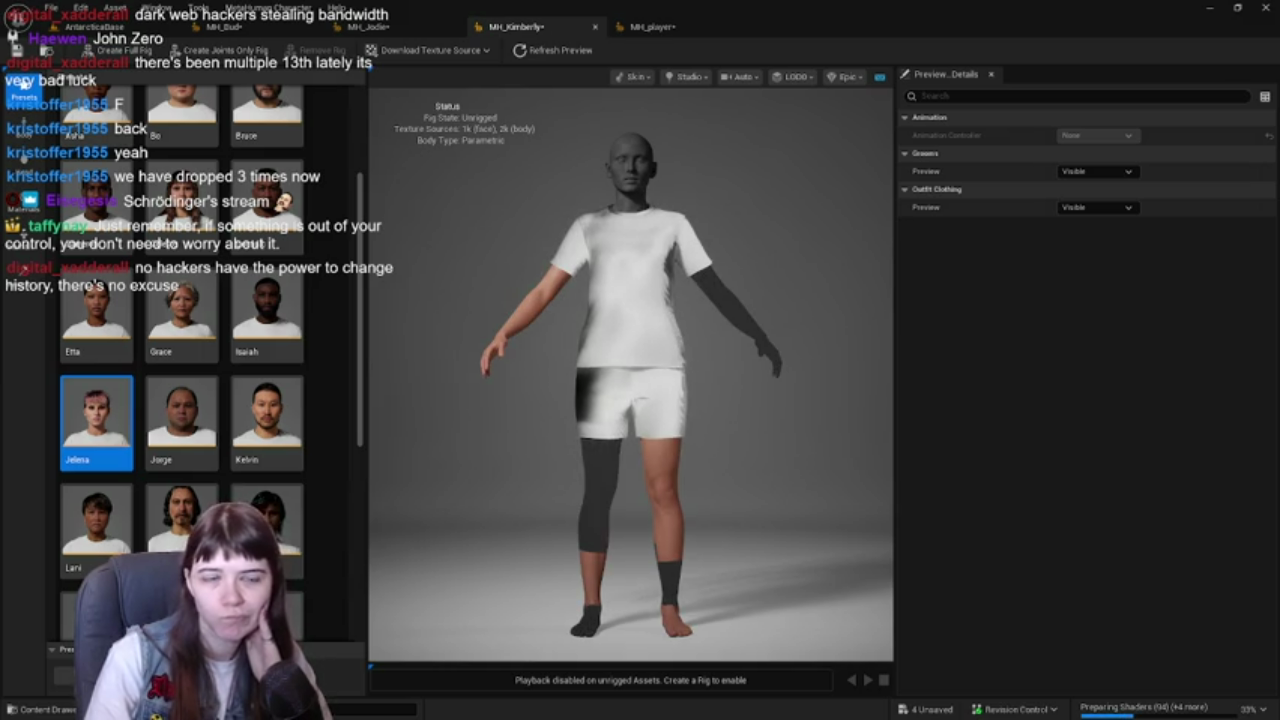
pyautogui.click(372, 27)
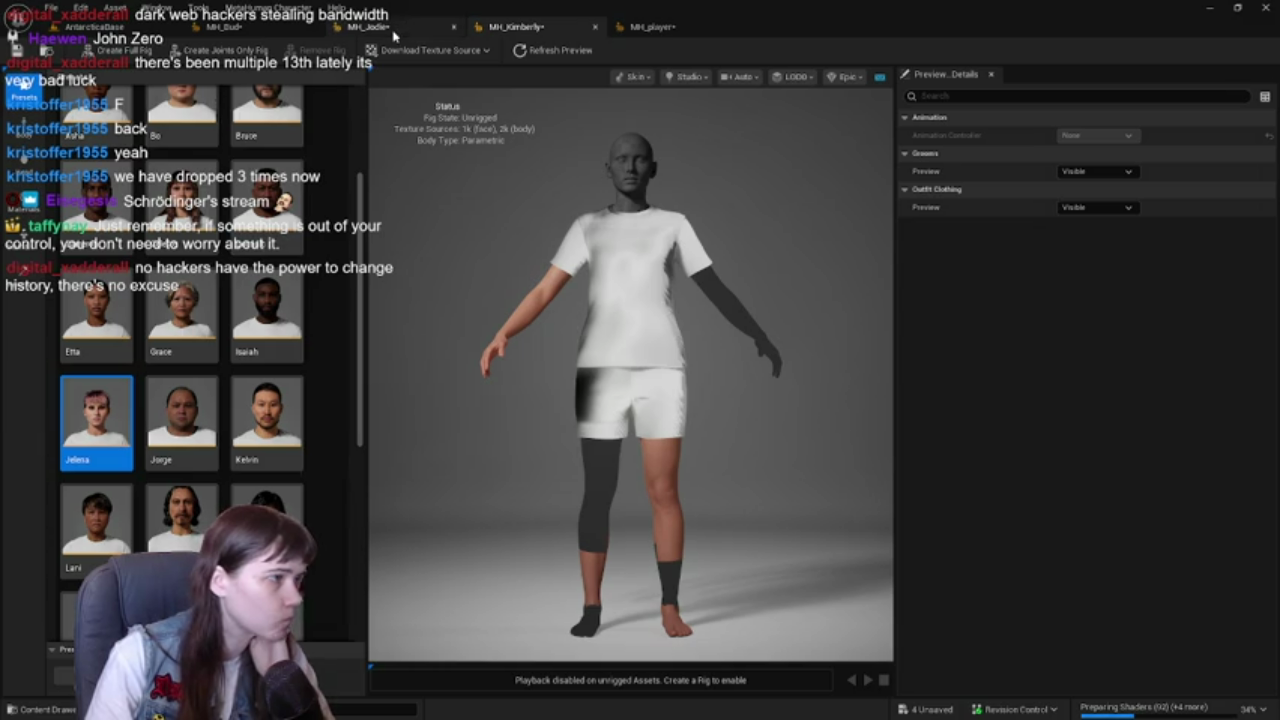
pyautogui.click(24, 90)
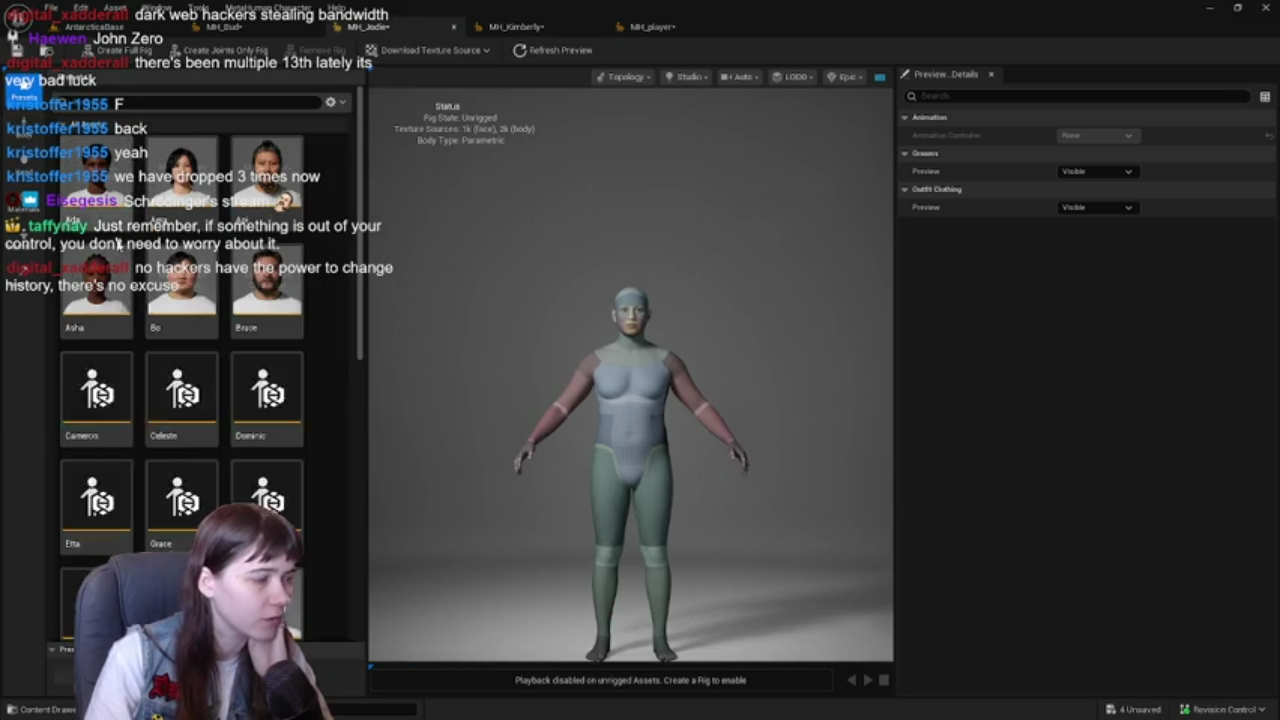
# - Start MH_Jodie from the Celeste preset
pyautogui.click(171, 407)
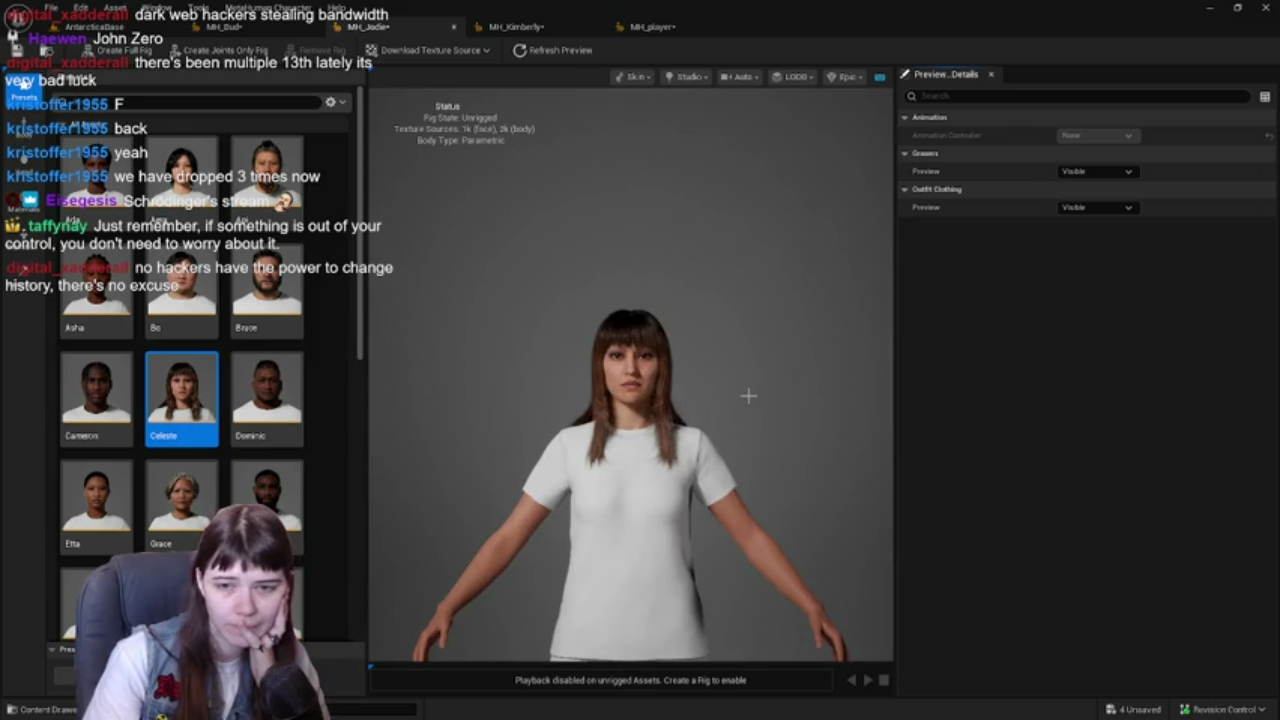
pyautogui.scroll(-1, 748, 396)
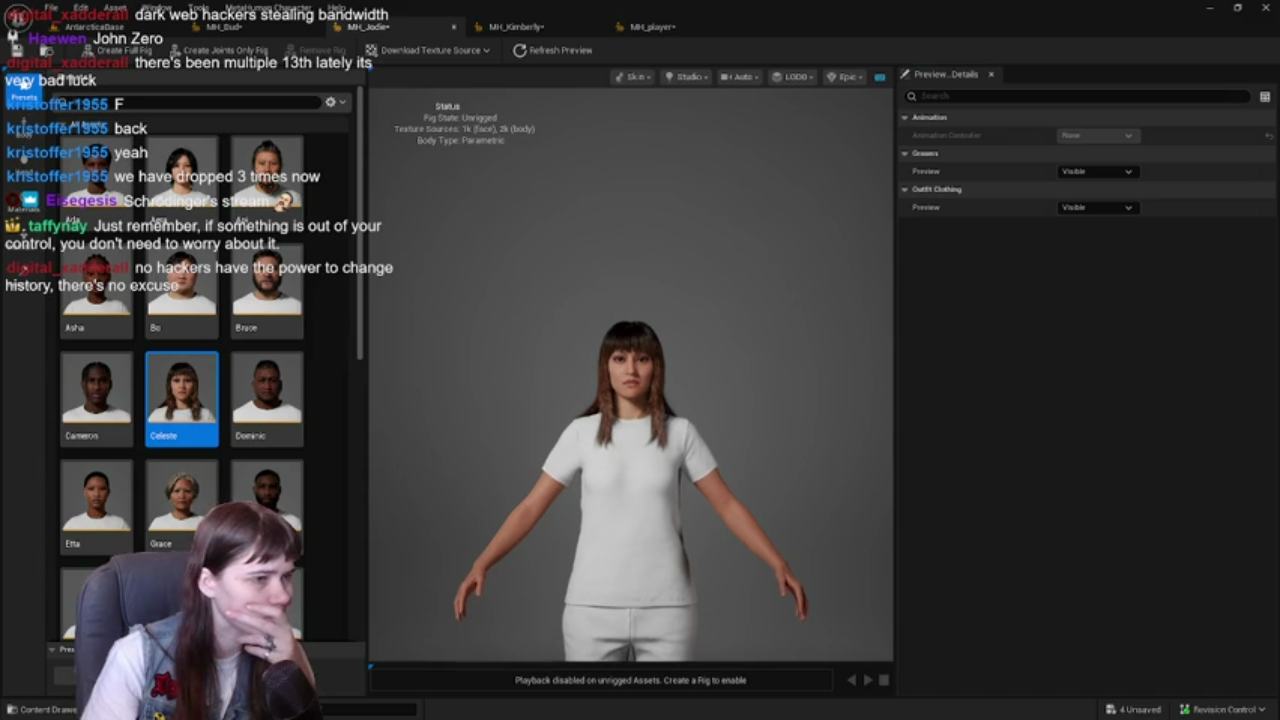
pyautogui.scroll(-3, 754, 340)
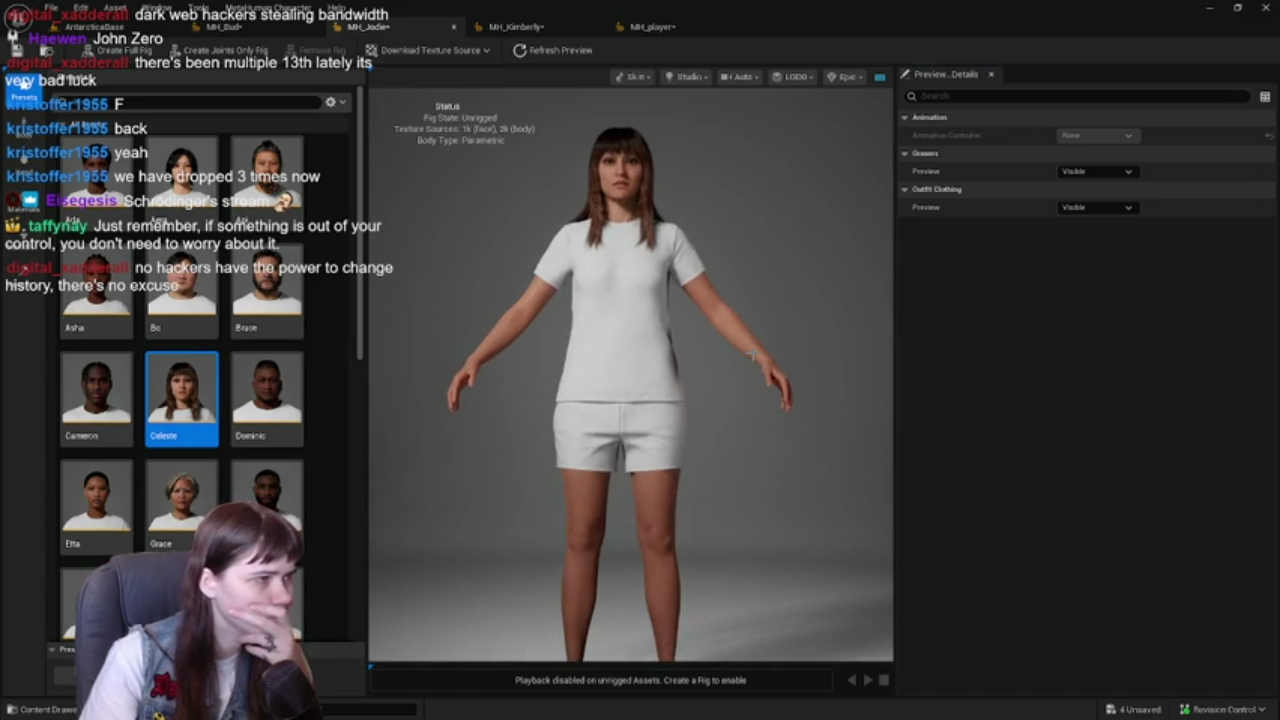
# - Go through the MH_Kimberly, MH_player and MH_Bud characters and show MH_Bud's preset gallery
pyautogui.click(515, 27)
pyautogui.click(652, 27)
pyautogui.click(240, 27)
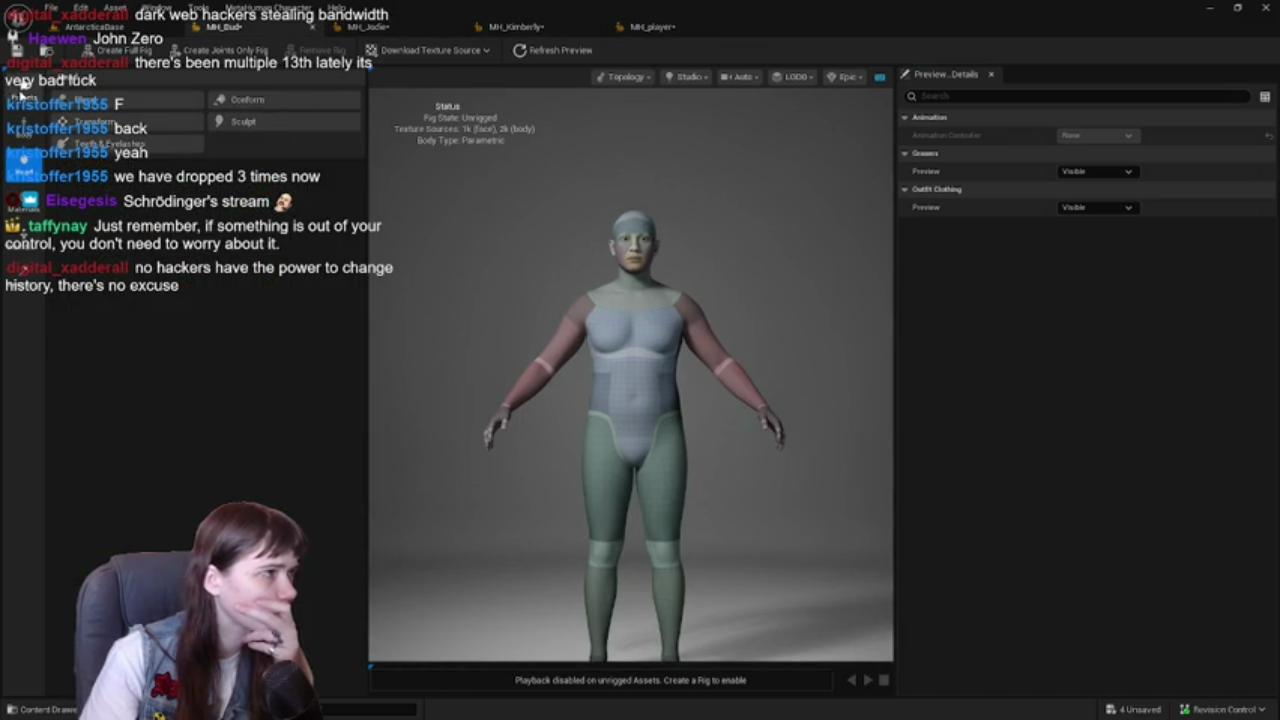
pyautogui.click(20, 93)
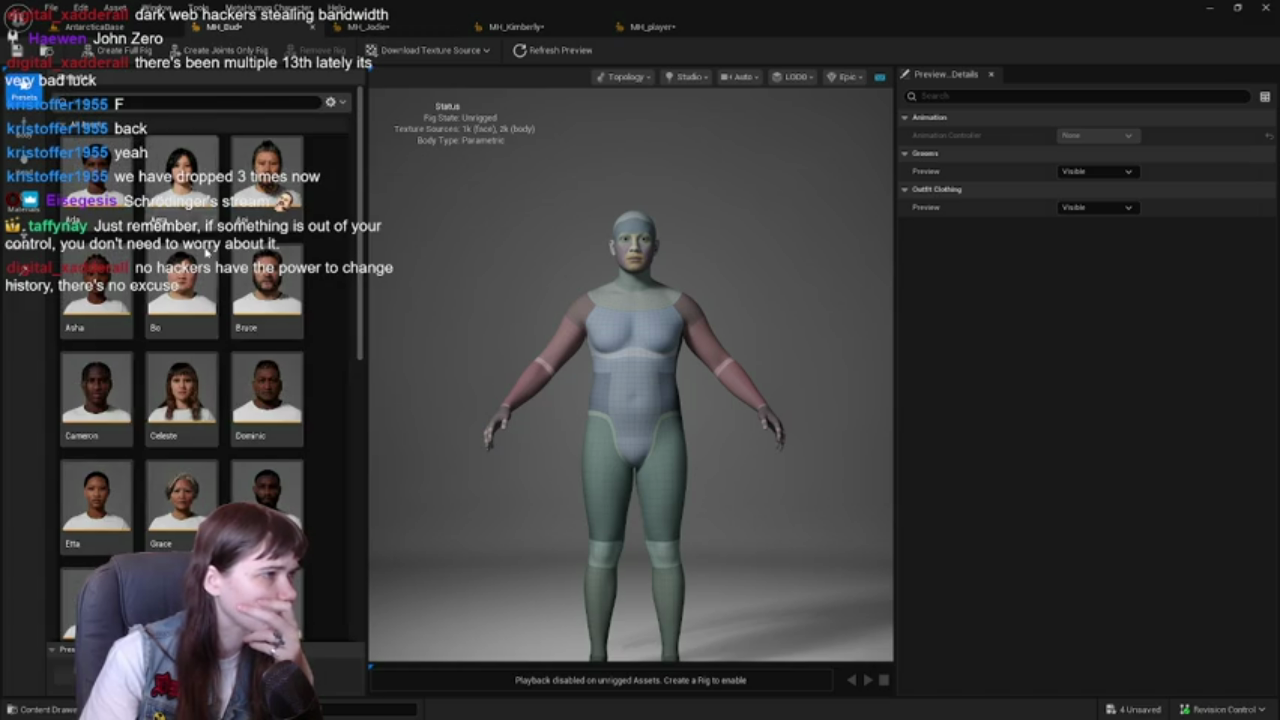
pyautogui.scroll(-2, 250, 243)
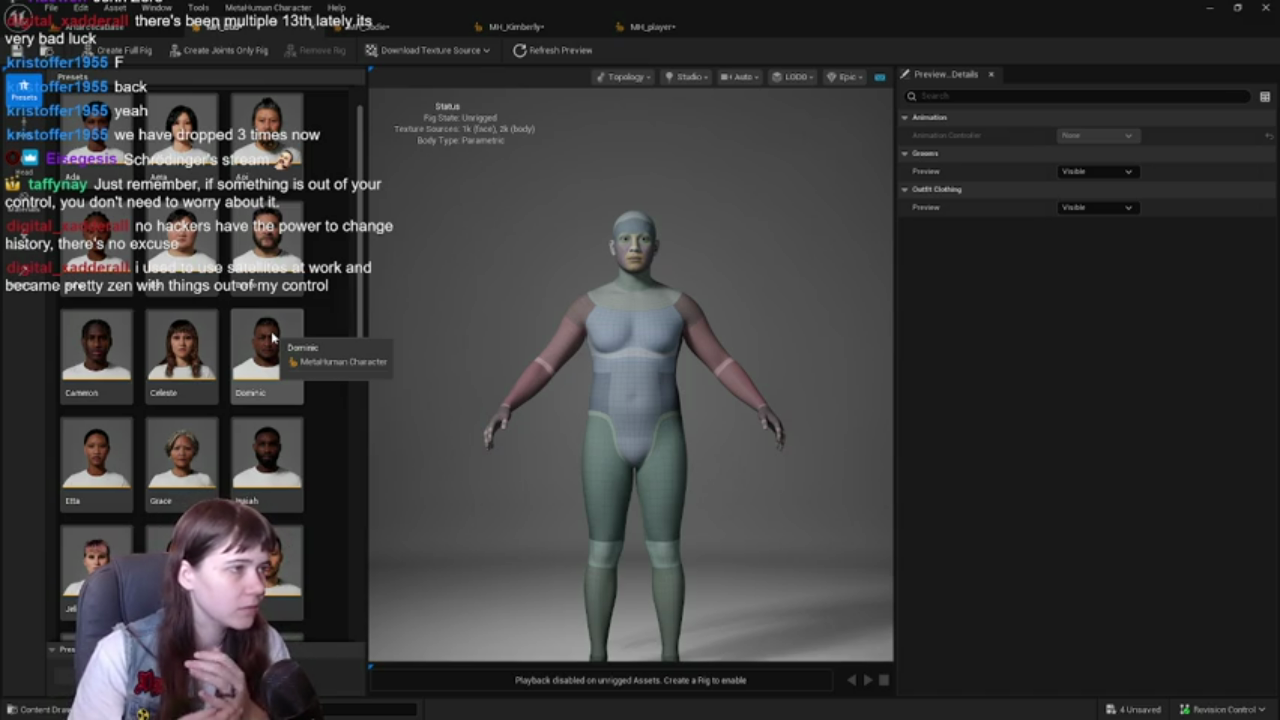
# - Start the current character from the Orlando preset
pyautogui.click(652, 30)
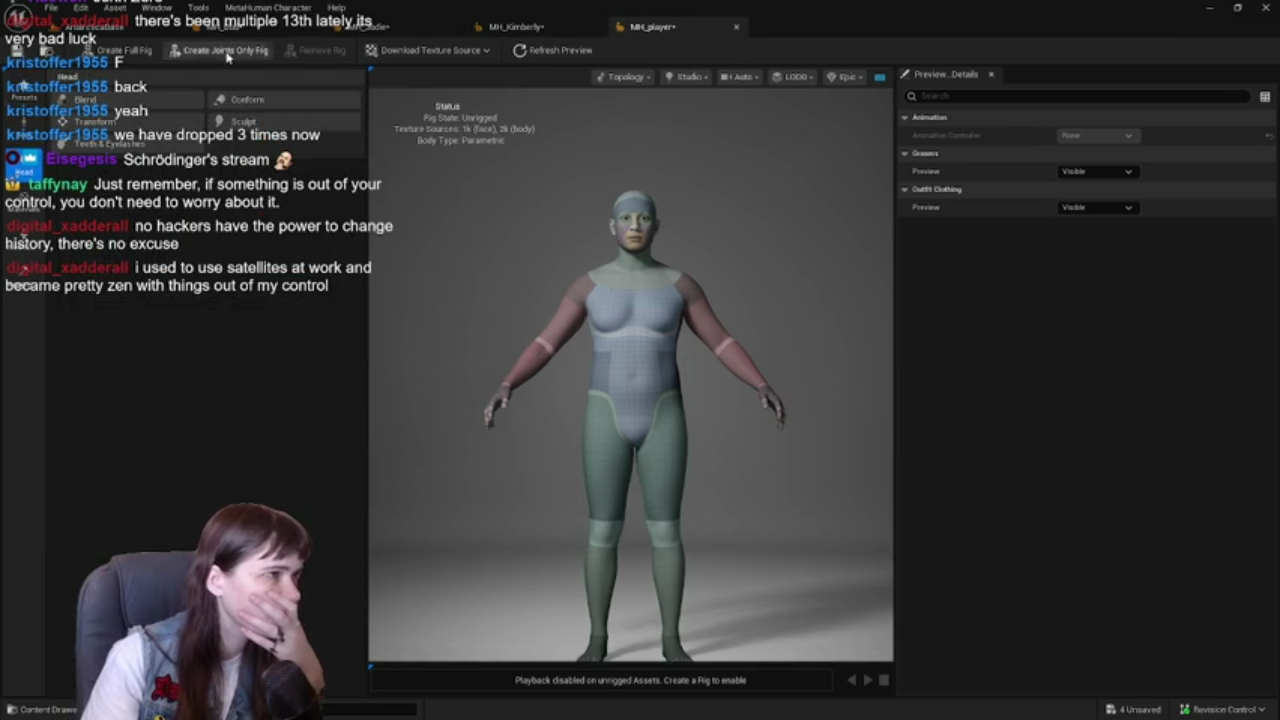
pyautogui.click(15, 90)
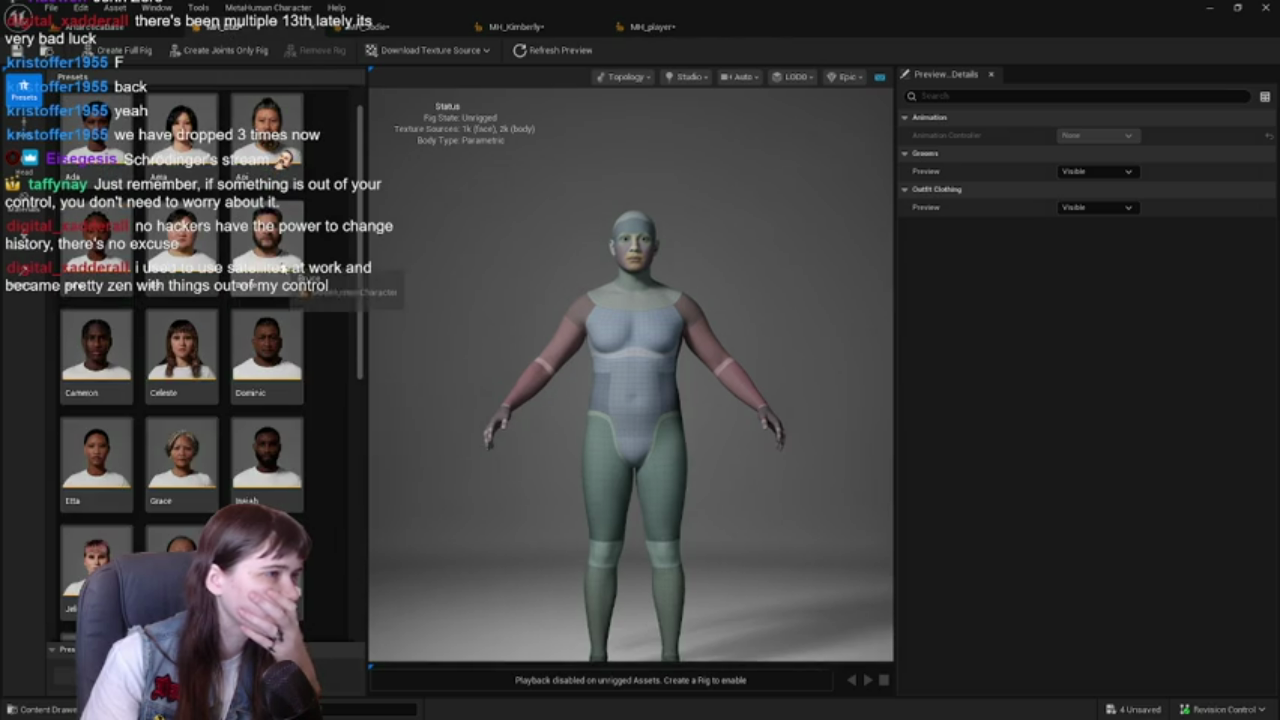
pyautogui.scroll(-2, 327, 237)
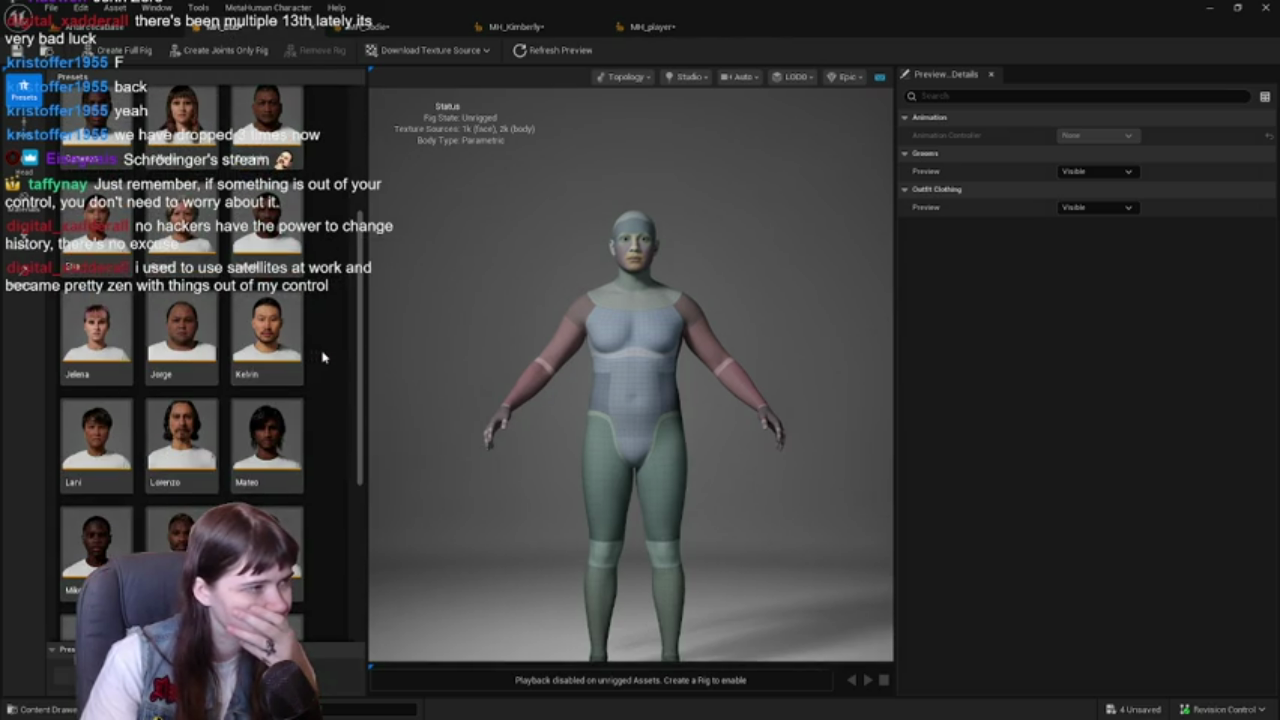
pyautogui.scroll(-2, 324, 357)
pyautogui.scroll(-2, 324, 357)
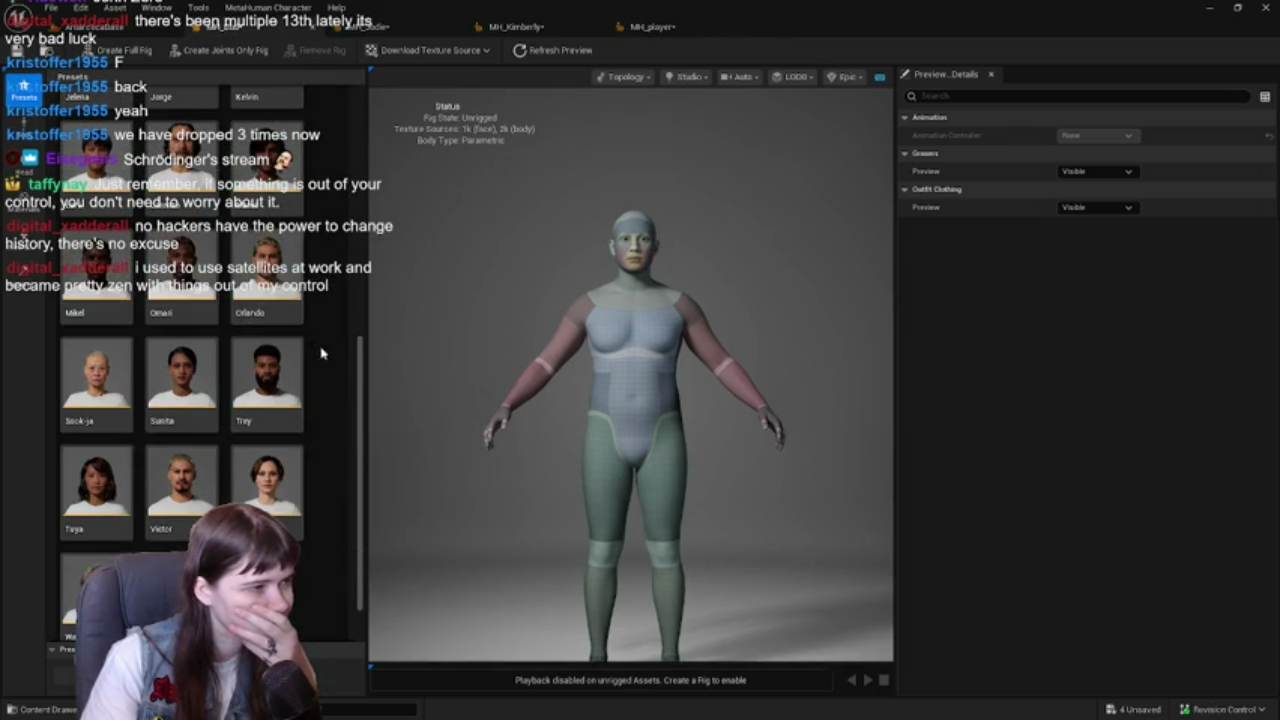
pyautogui.scroll(-1, 334, 345)
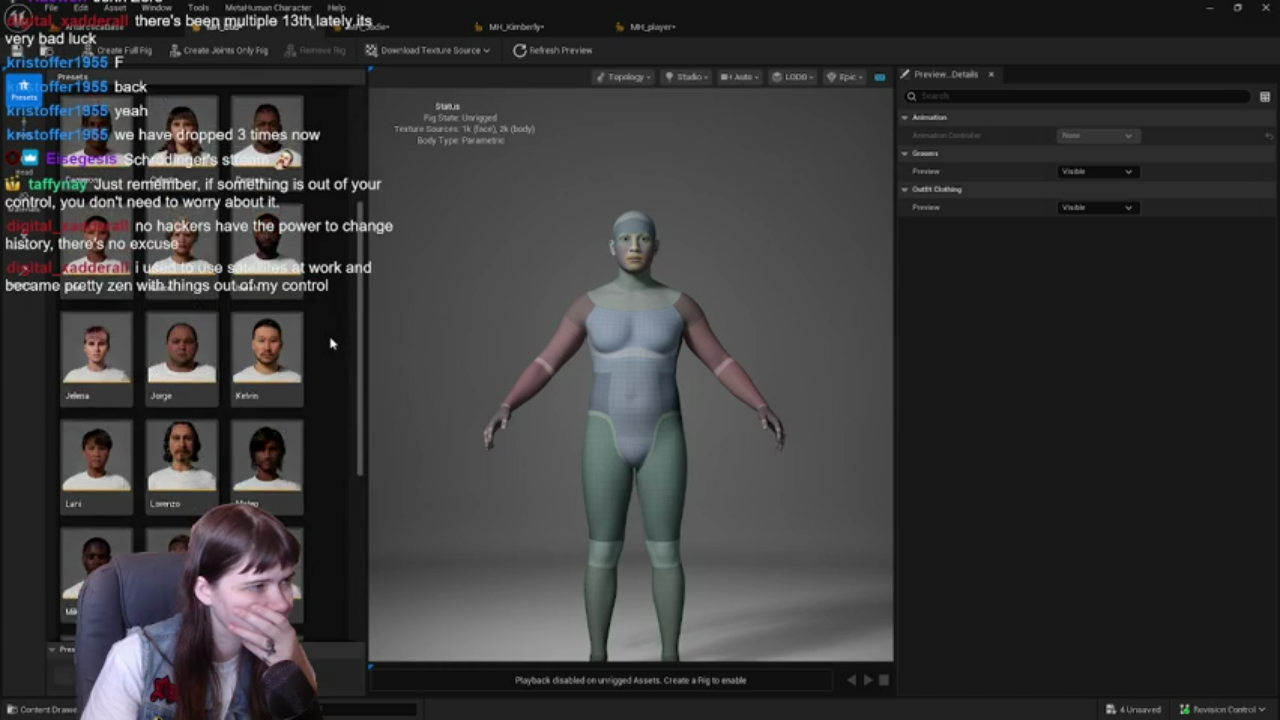
pyautogui.scroll(-2, 331, 343)
pyautogui.click(278, 292)
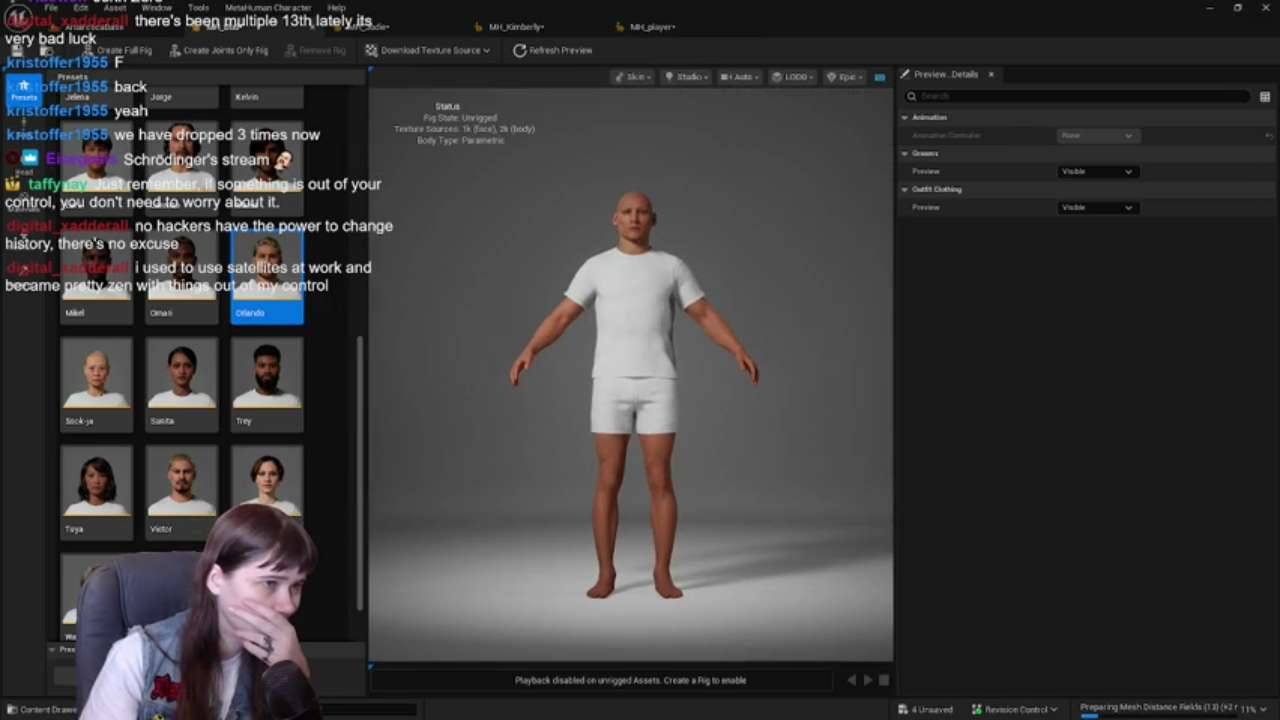
# - Start MH_player from the Bruce preset
pyautogui.click(643, 29)
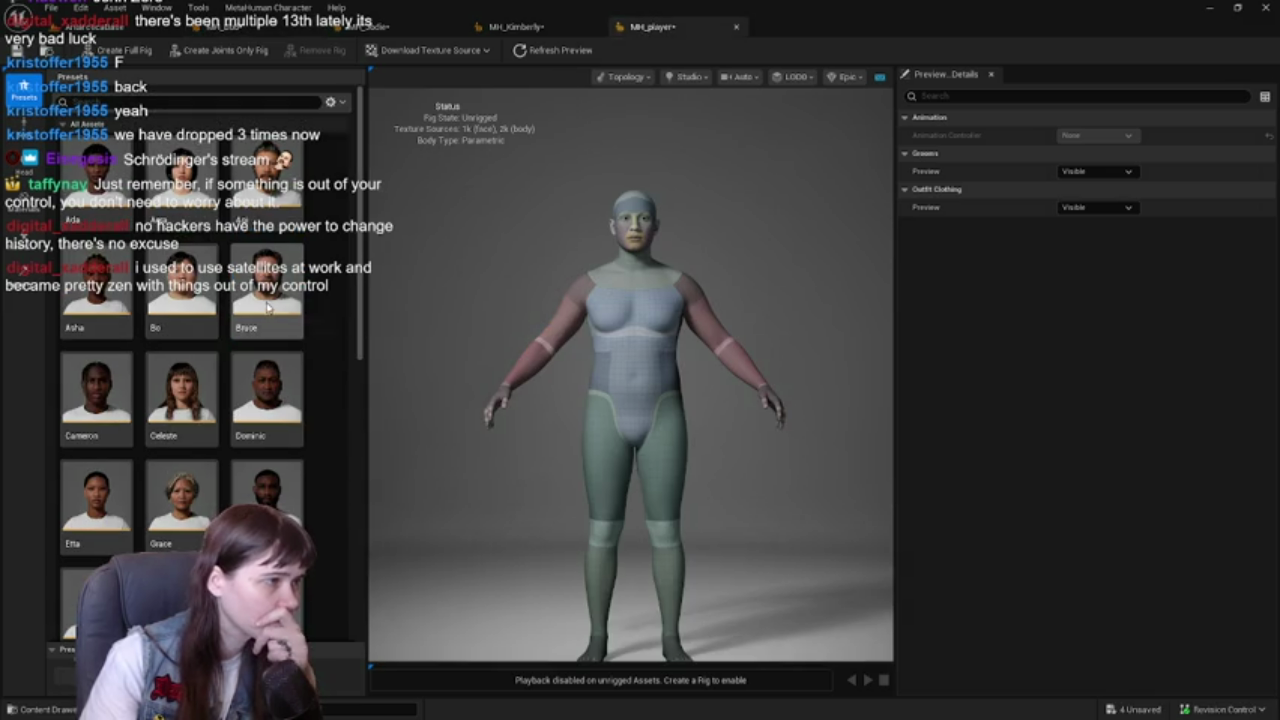
pyautogui.click(266, 290)
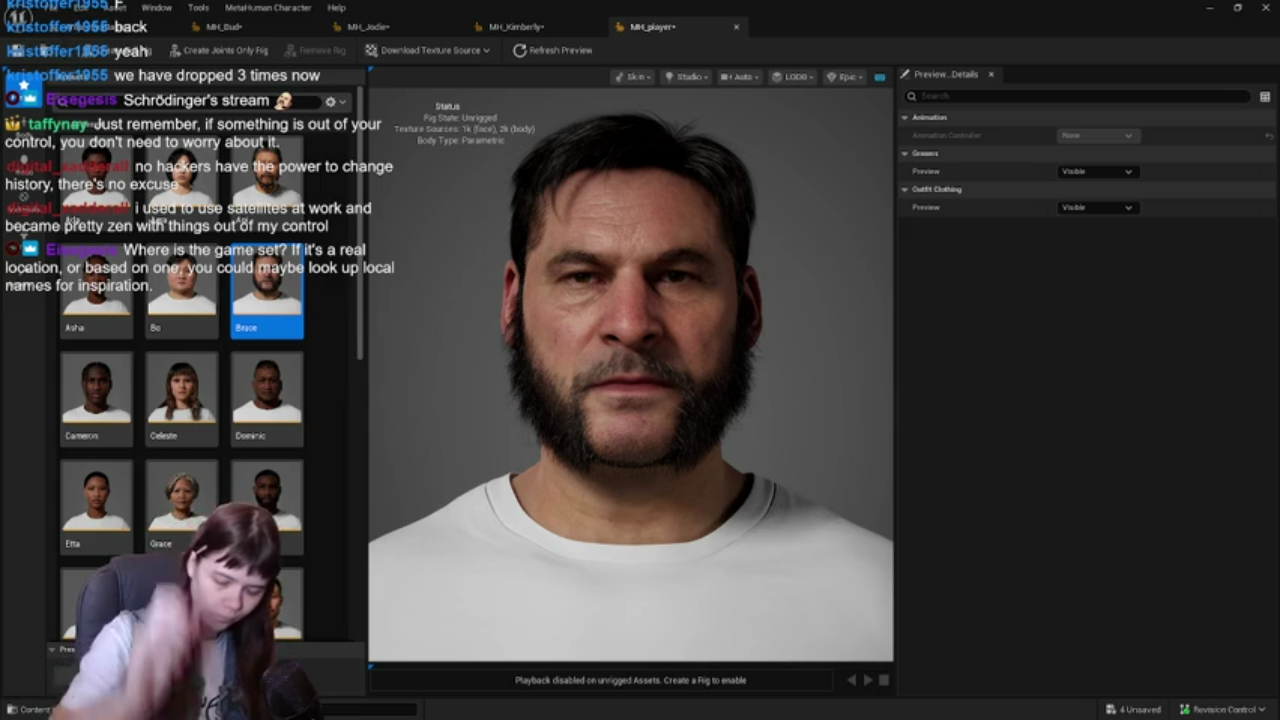
pyautogui.scroll(-10, 537, 366)
pyautogui.scroll(3, 713, 349)
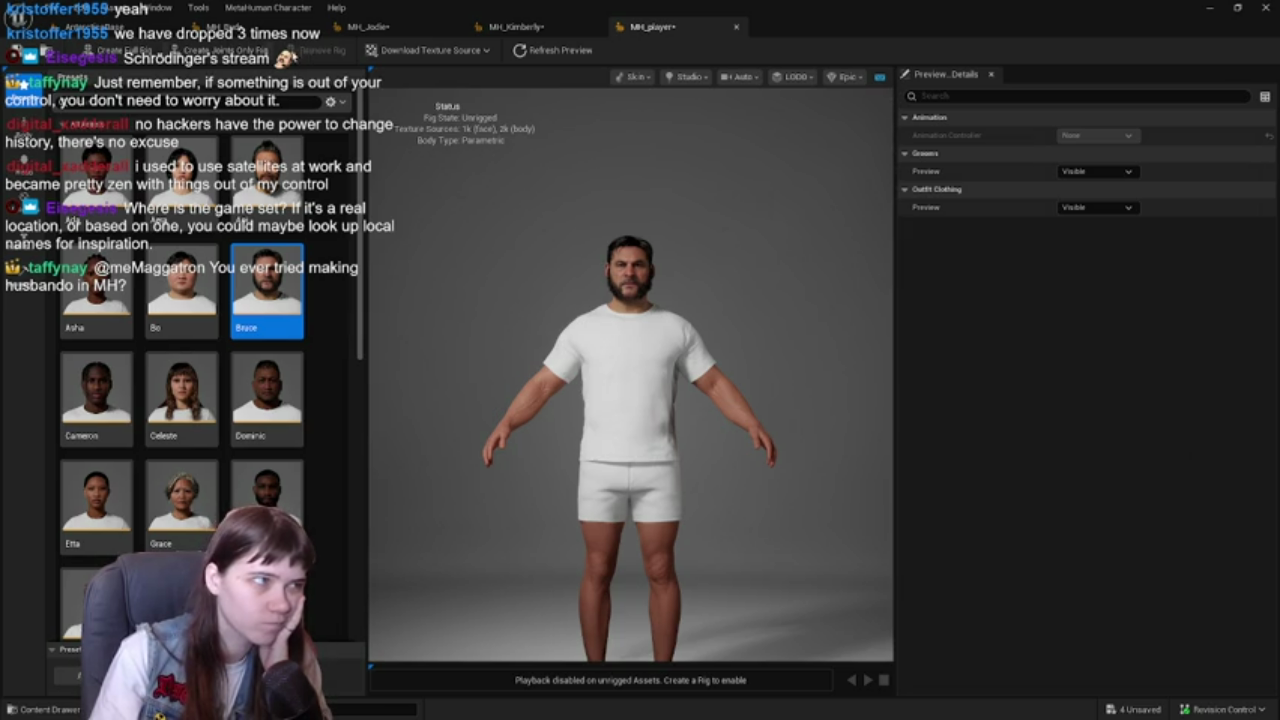
# - Return to the Orlando-based character and save the character packages with Ctrl+S
pyautogui.hotkey('ctrl', 'z')
pyautogui.hotkey('ctrl', 's')
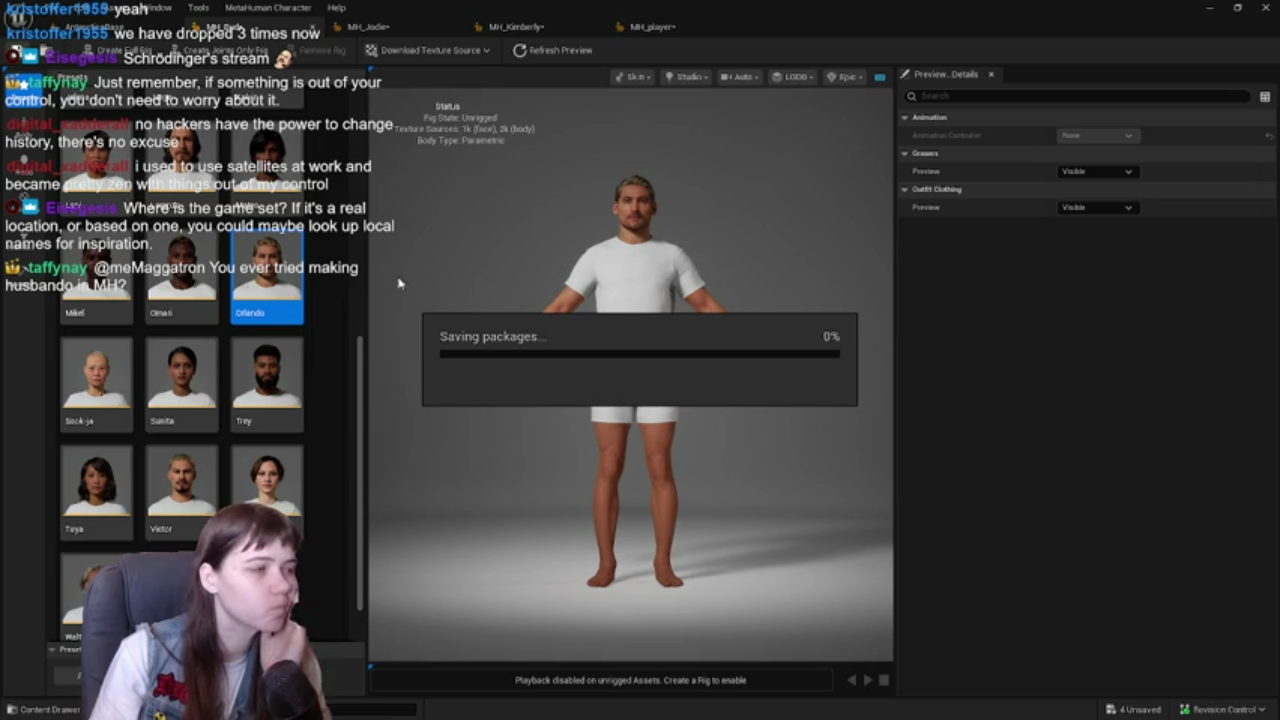
pyautogui.click(78, 191)
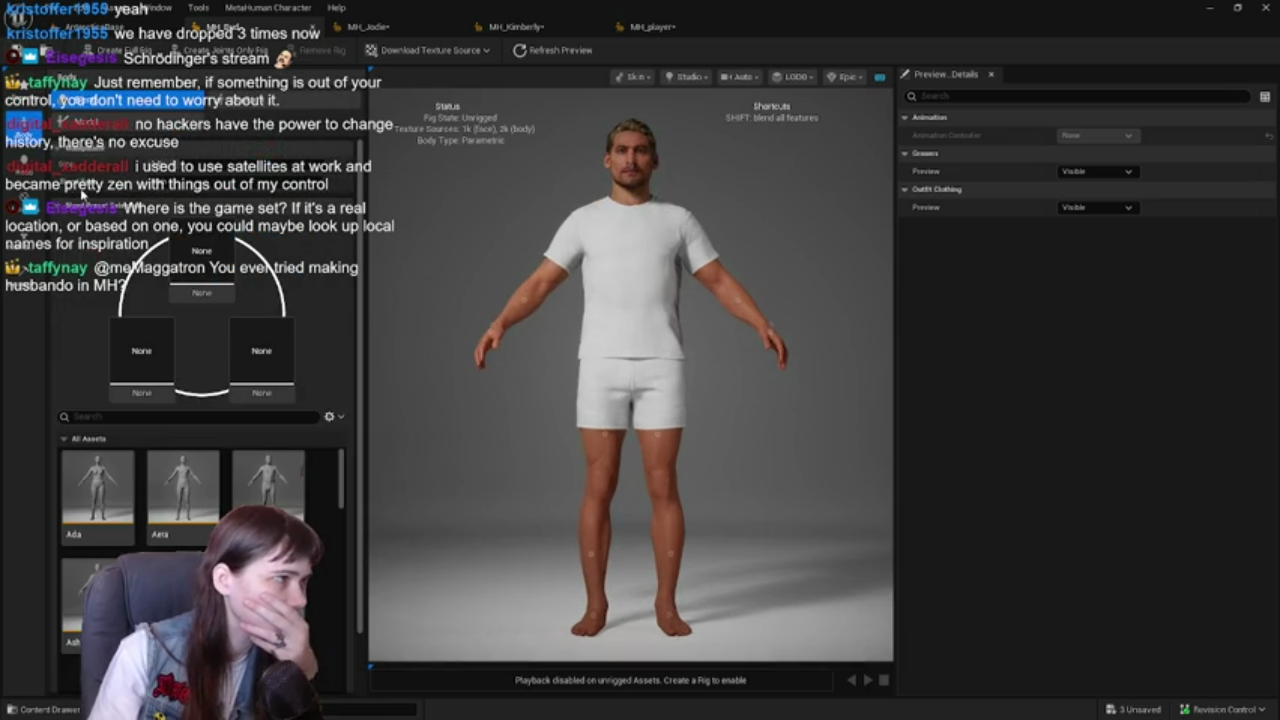
# - Look over the Orlando character's body model settings and measurement sliders
pyautogui.click(140, 128)
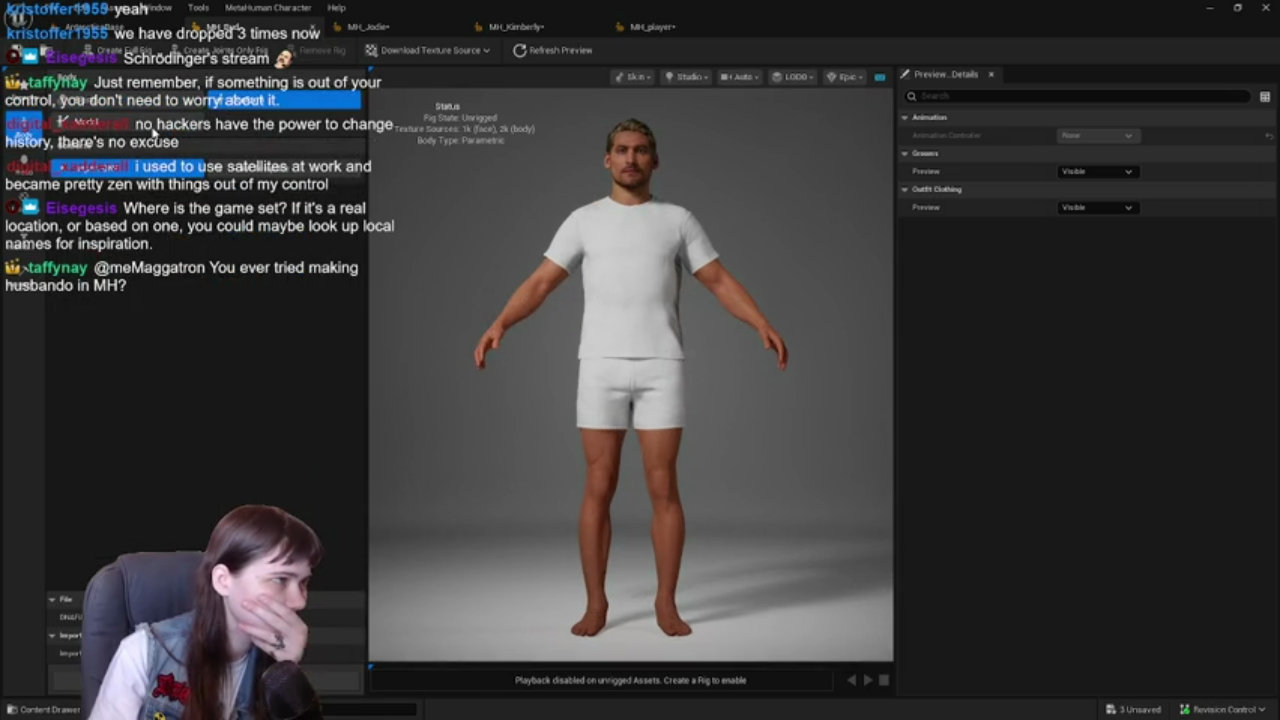
pyautogui.click(176, 120)
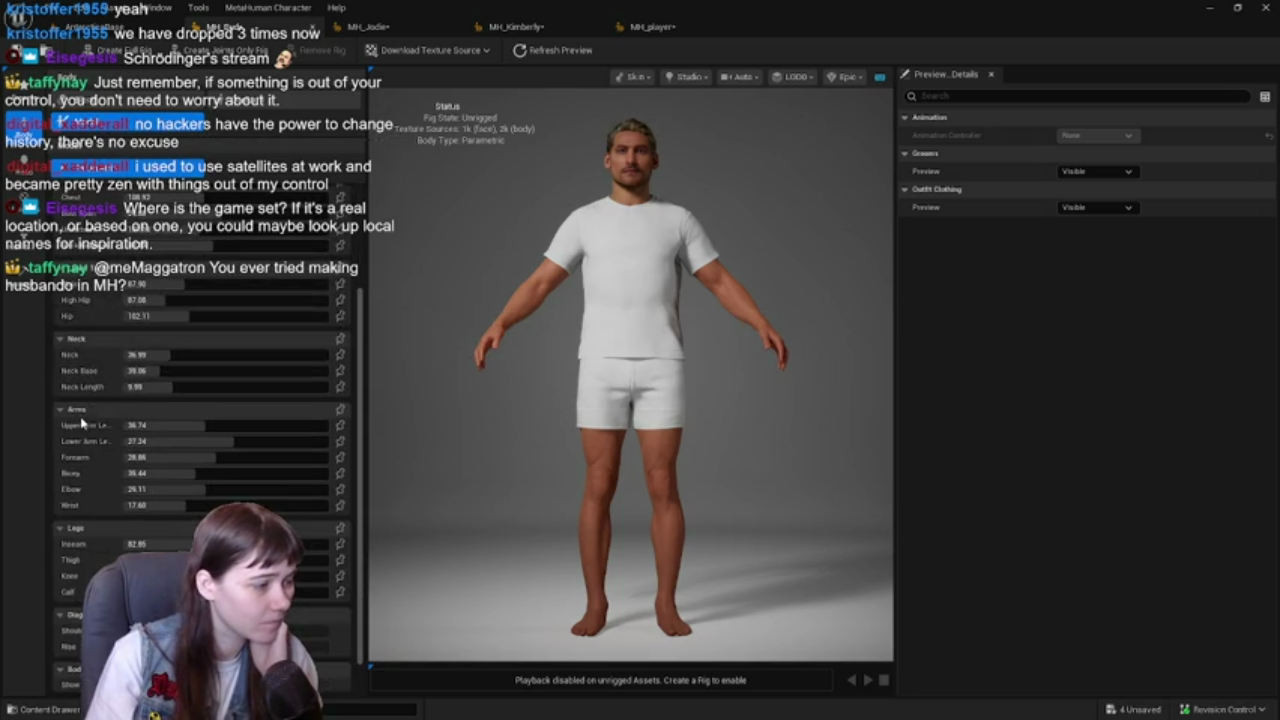
pyautogui.scroll(-2, 82, 424)
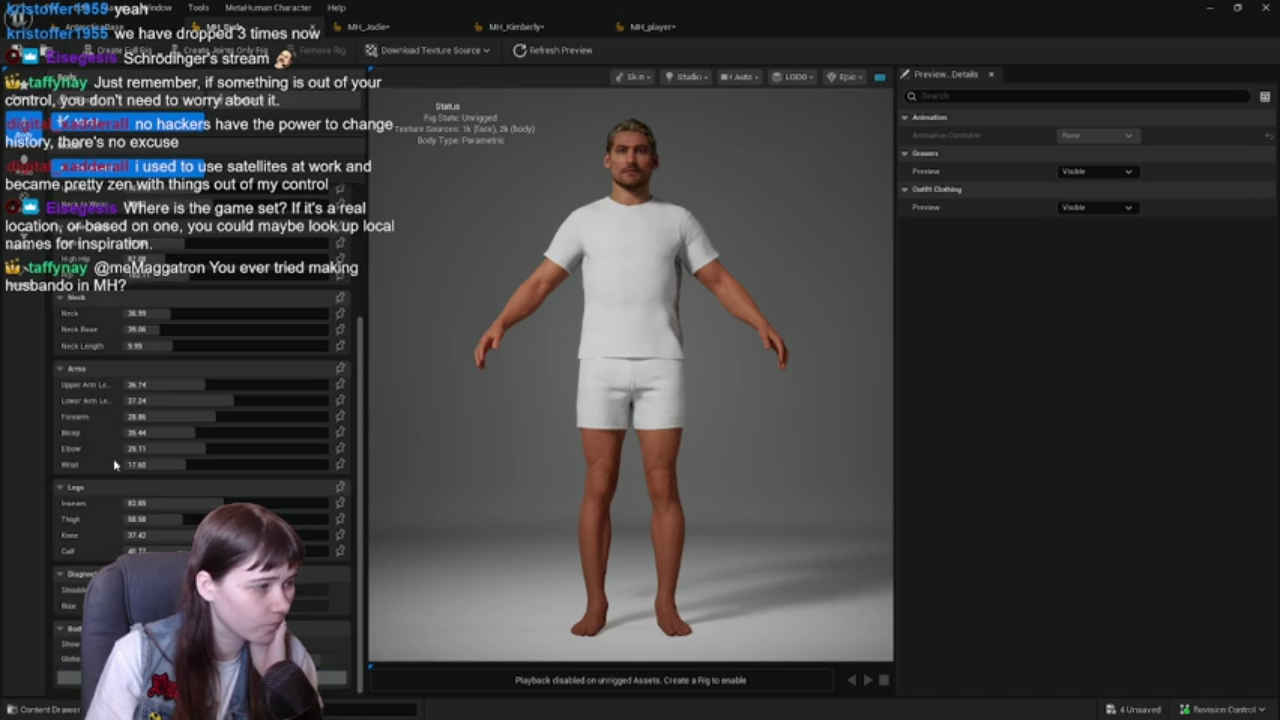
pyautogui.scroll(5, 106, 447)
pyautogui.scroll(-5, 106, 447)
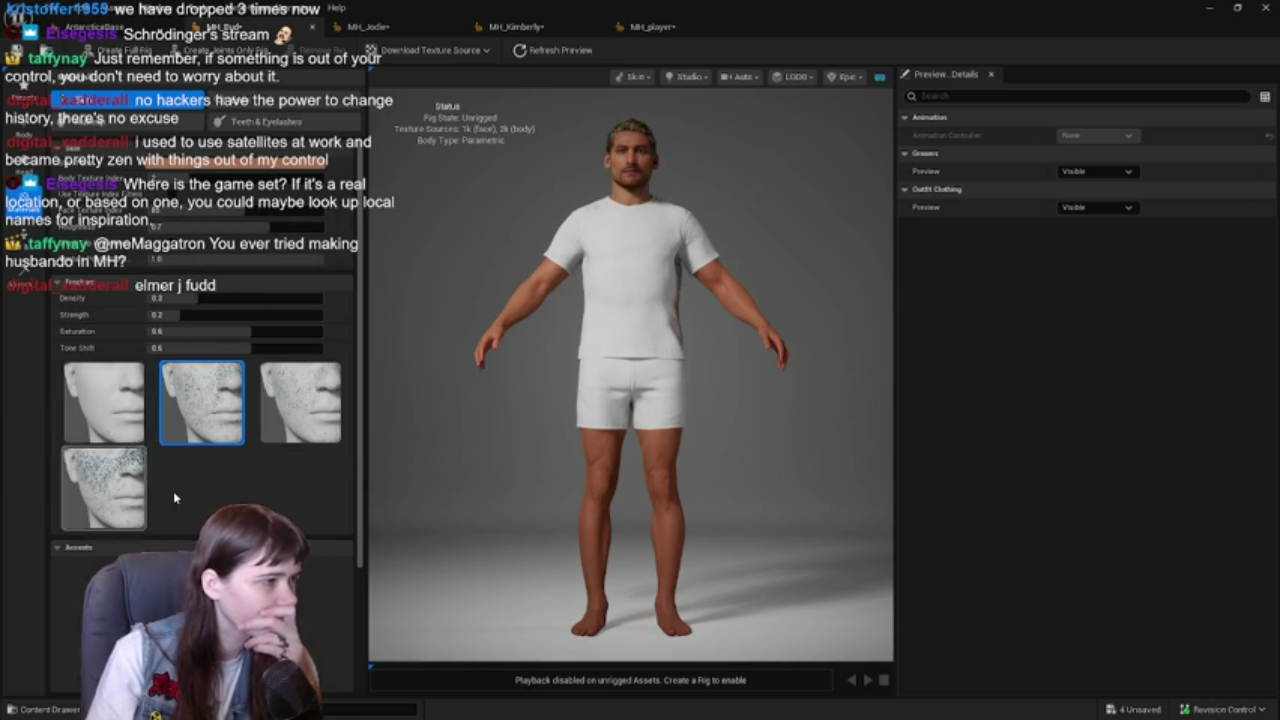
# - Set the Orlando character's skin tone to U 0.25, V 0.38 in the Skin Tone picker
pyautogui.scroll(-3, 145, 480)
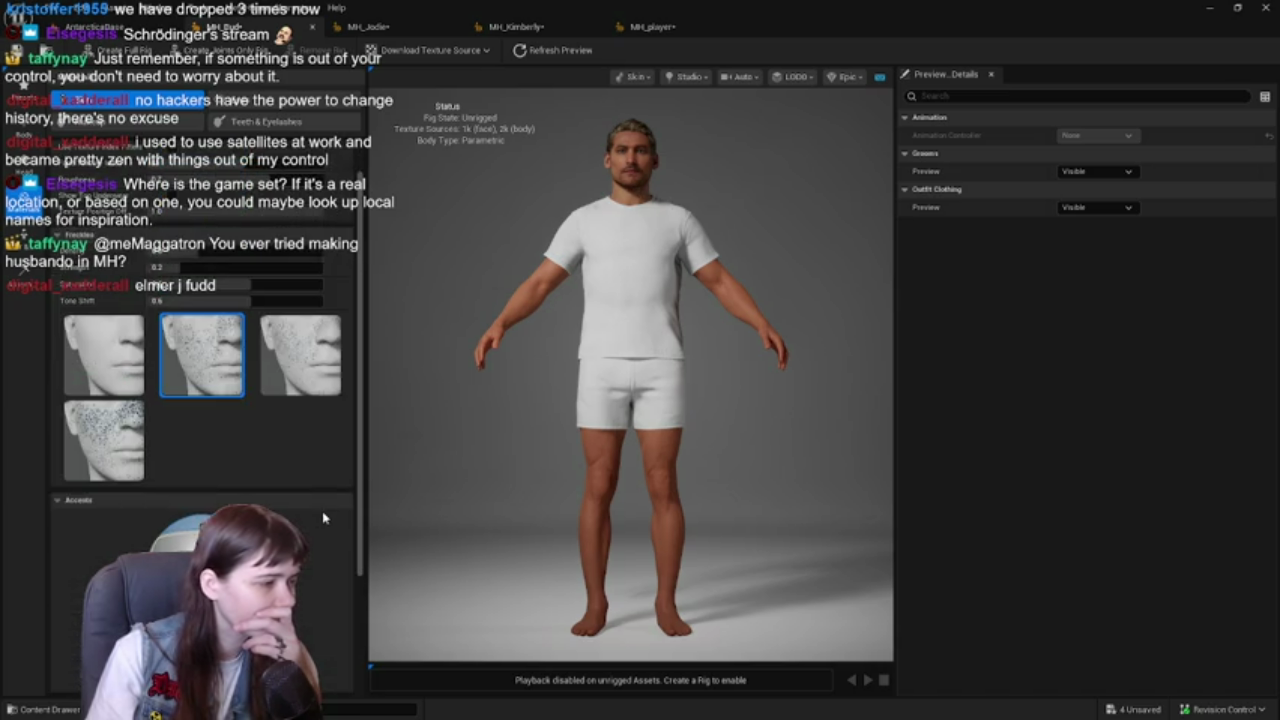
pyautogui.scroll(3, 323, 517)
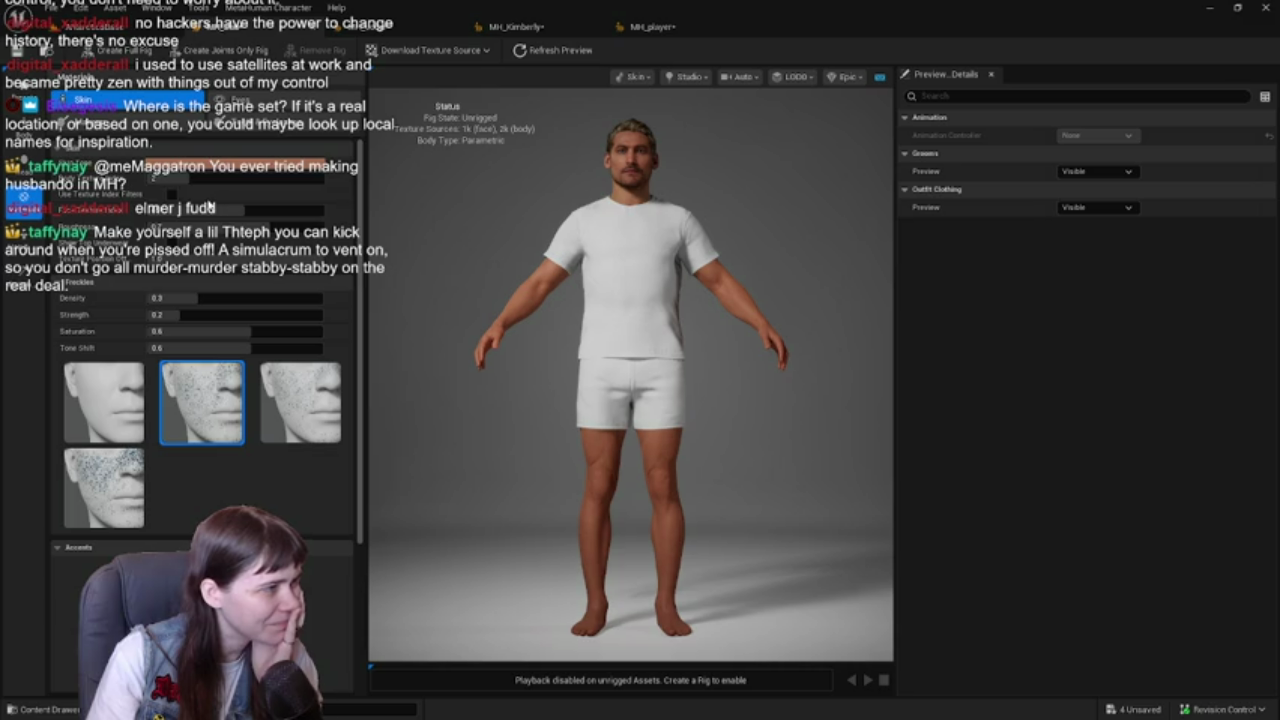
pyautogui.scroll(5, 523, 194)
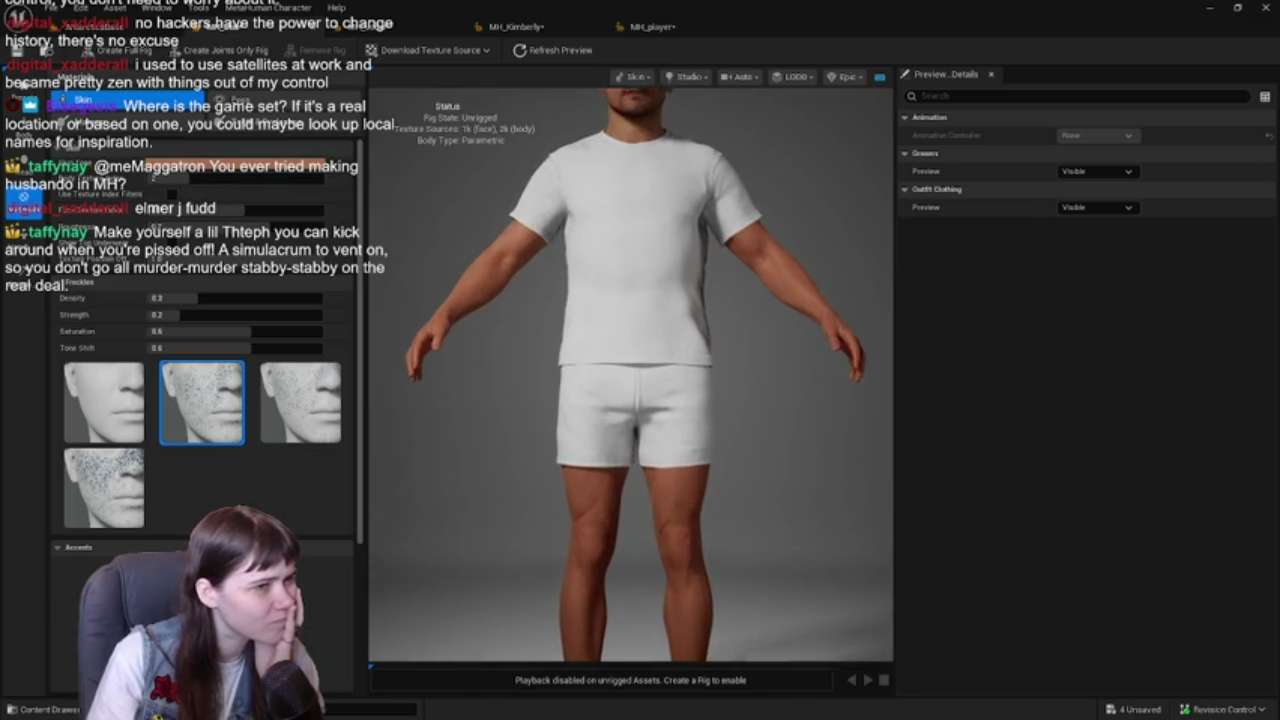
pyautogui.scroll(-5, 534, 322)
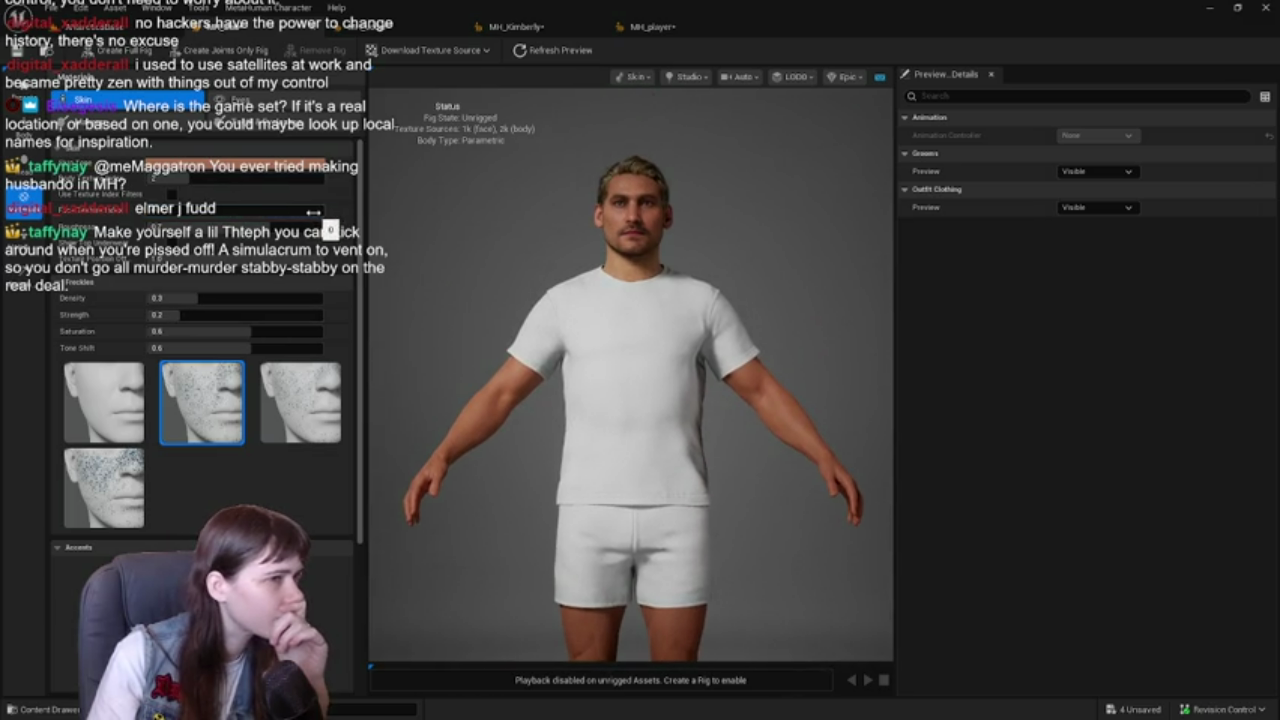
pyautogui.click(161, 209)
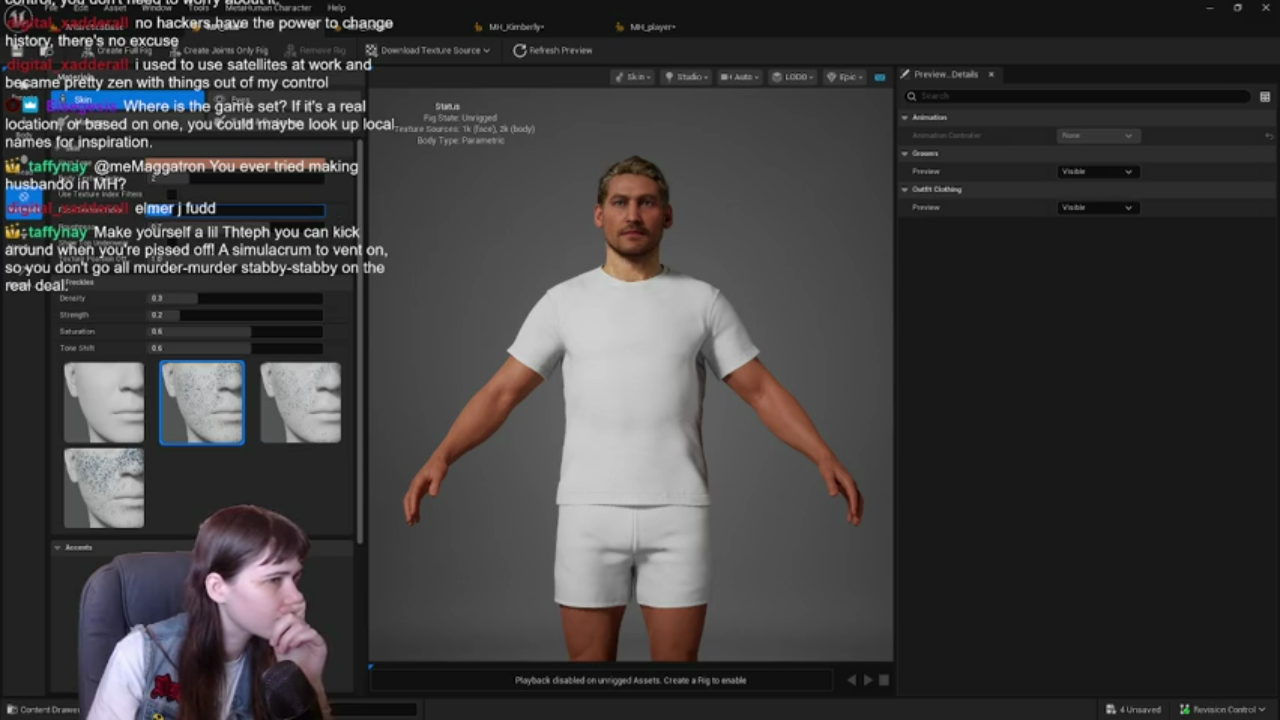
pyautogui.click(300, 210)
pyautogui.click(354, 221)
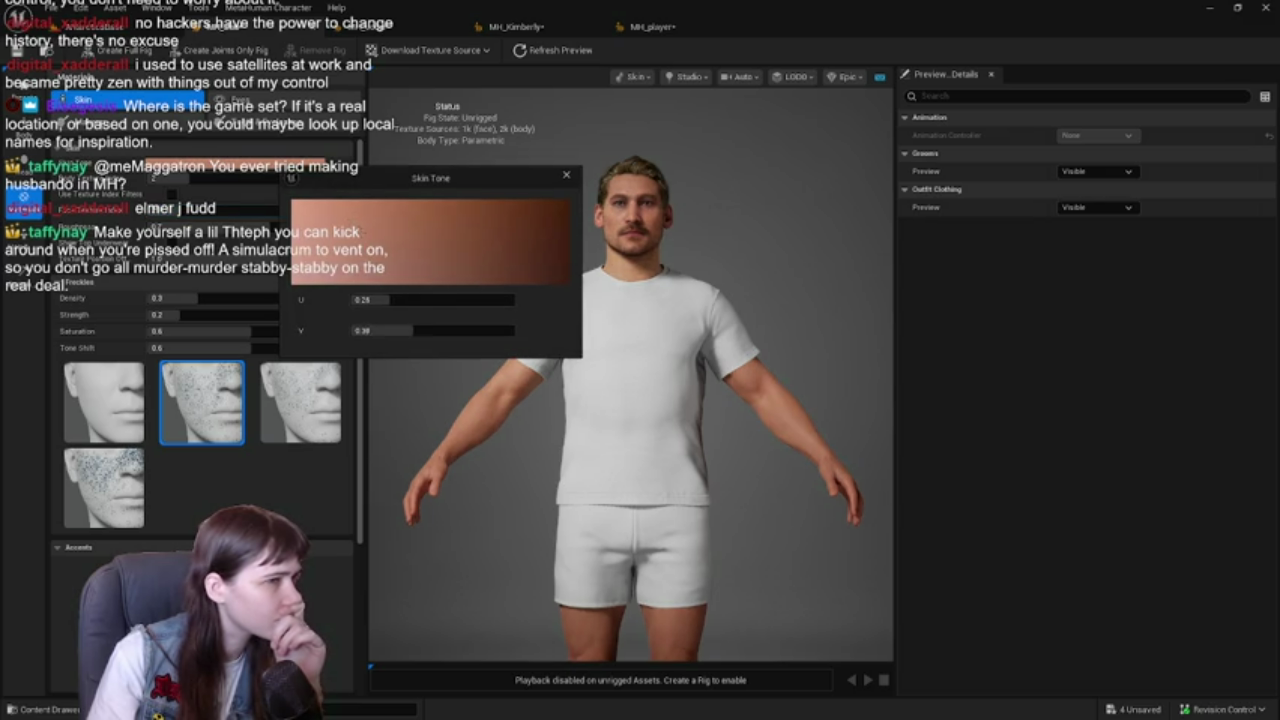
# - Lighten the skin tone further to U 0.14, V 0.29 and close the picker
pyautogui.moveTo(361, 232)
pyautogui.mouseDown()
pyautogui.moveTo(375, 226)
pyautogui.moveTo(326, 214)
pyautogui.mouseUp()
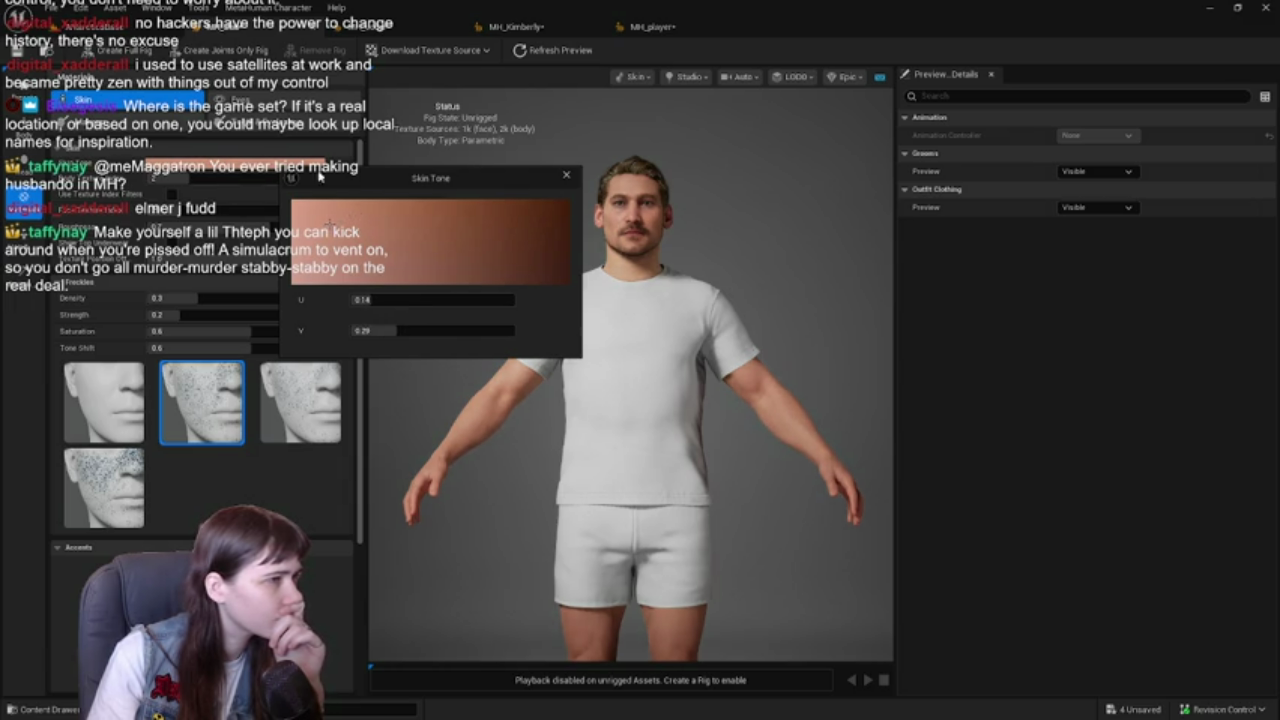
pyautogui.click(566, 175)
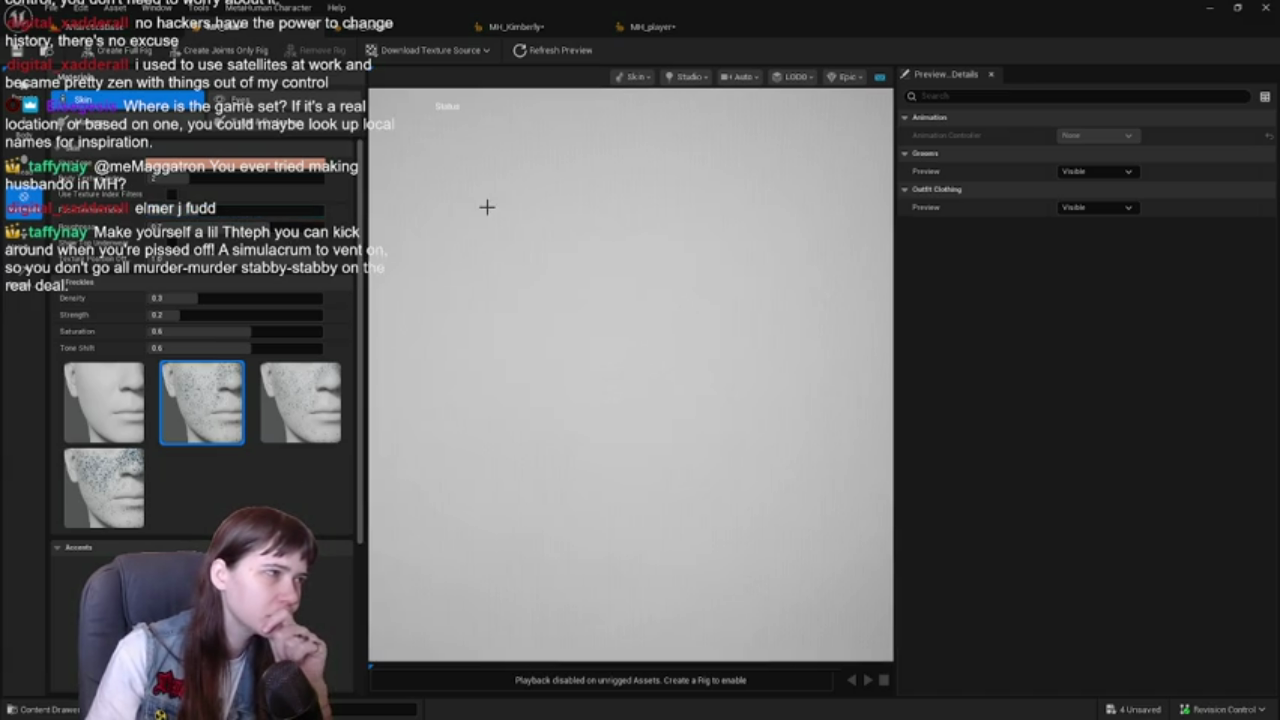
# - Lower one skin slider slightly and save the Orlando-based character
pyautogui.scroll(5, 531, 277)
pyautogui.scroll(-5, 530, 274)
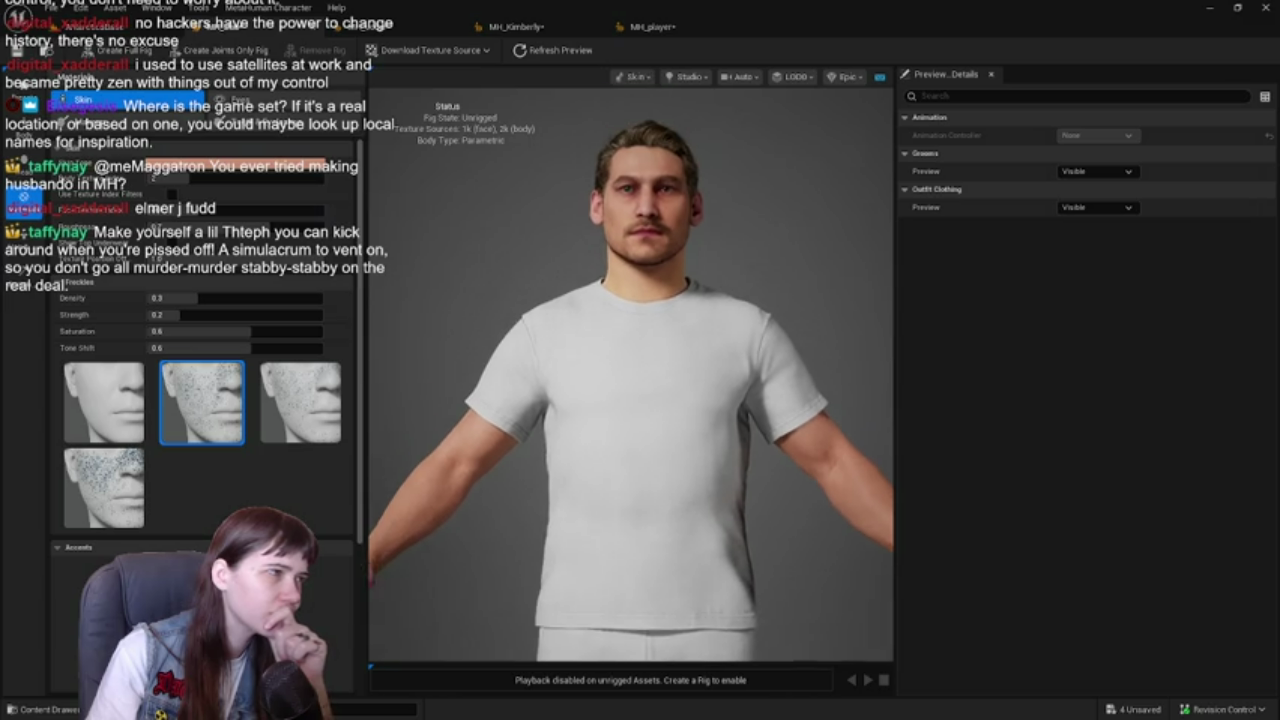
pyautogui.scroll(3, 465, 229)
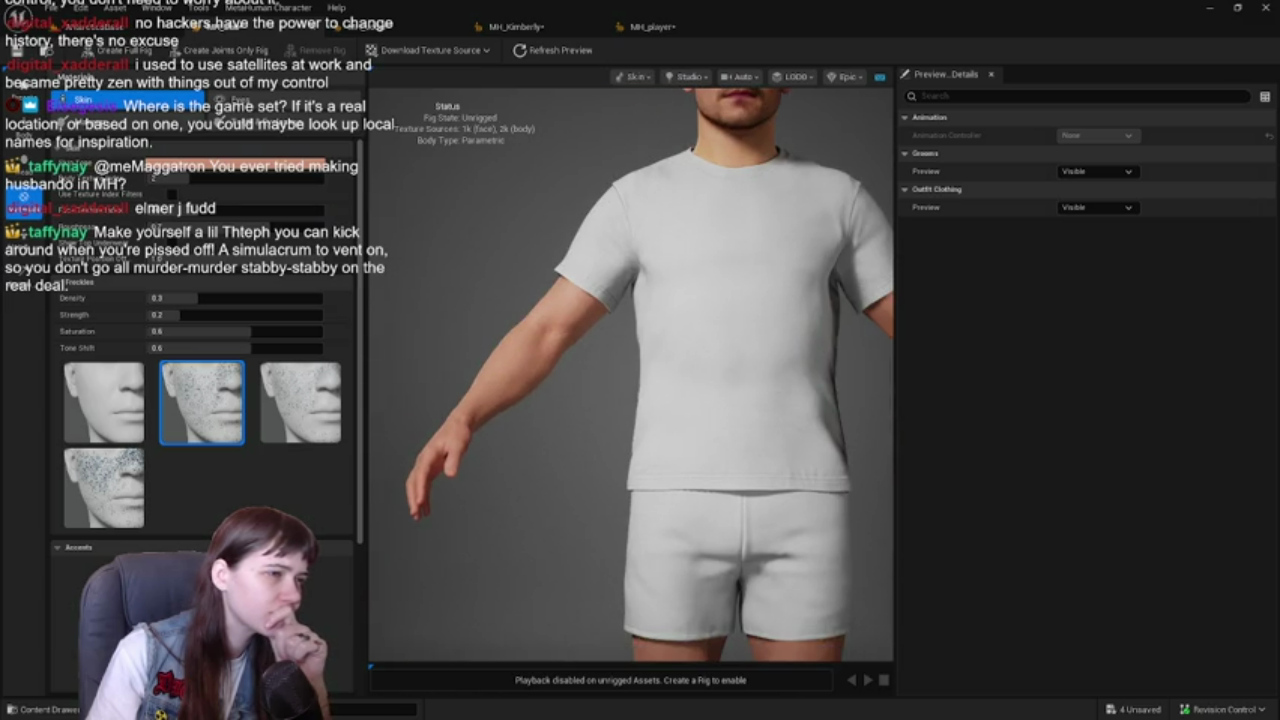
pyautogui.moveTo(250, 179); pyautogui.dragTo(146, 179)
pyautogui.moveTo(290, 175)
pyautogui.mouseDown()
pyautogui.moveTo(146, 179)
pyautogui.moveTo(302, 179)
pyautogui.moveTo(278, 179)
pyautogui.mouseUp()
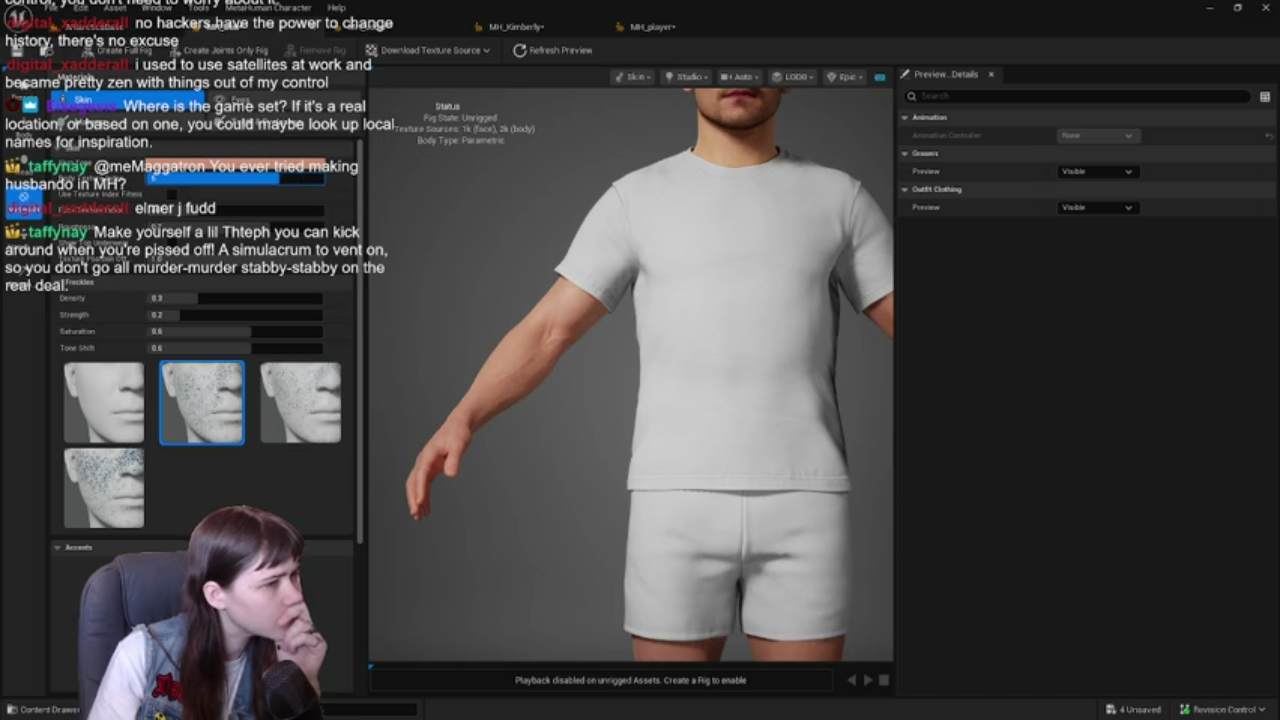
pyautogui.moveTo(611, 320)
pyautogui.mouseDown()
pyautogui.moveTo(596, 318)
pyautogui.moveTo(531, 423)
pyautogui.mouseUp()
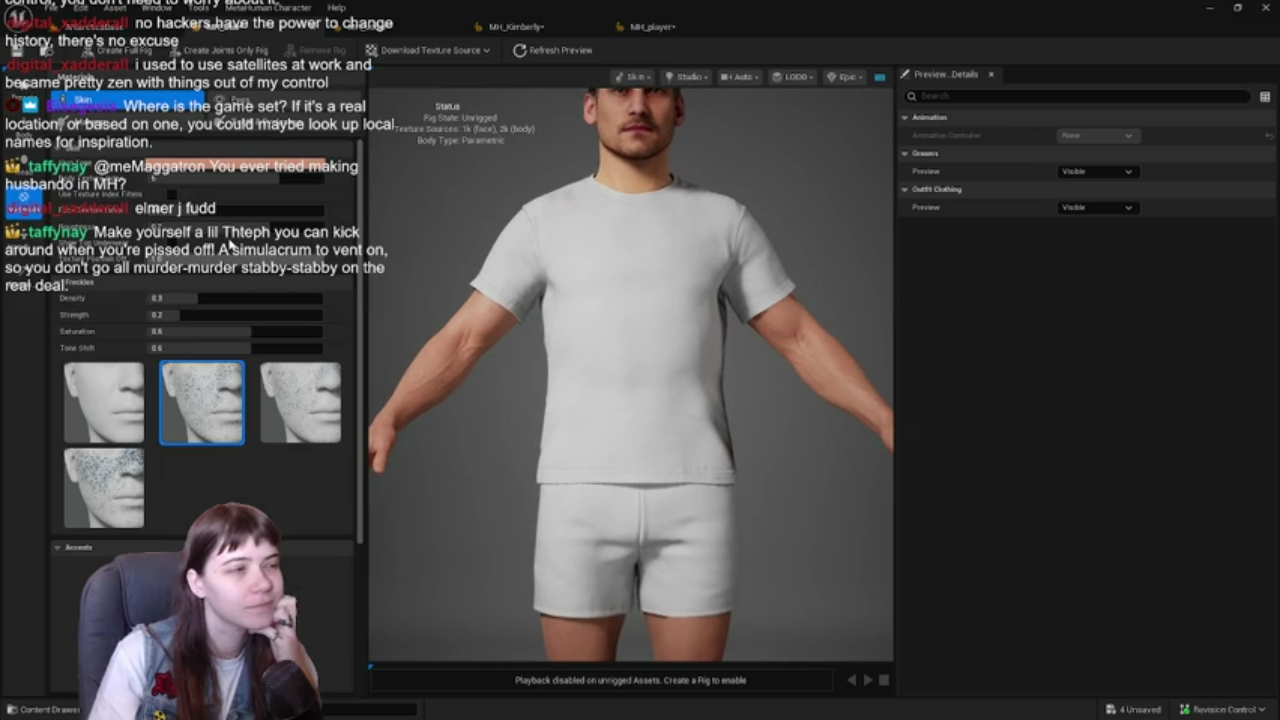
pyautogui.click(302, 180)
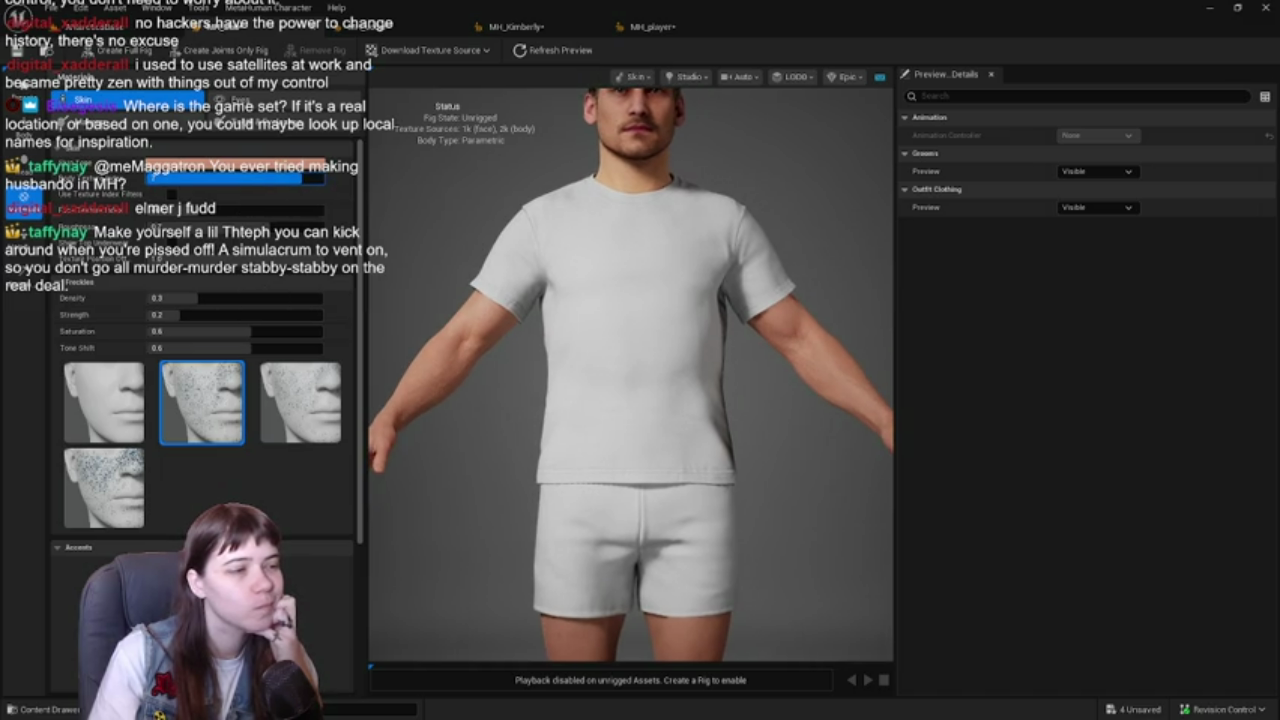
pyautogui.moveTo(302, 180); pyautogui.dragTo(278, 180)
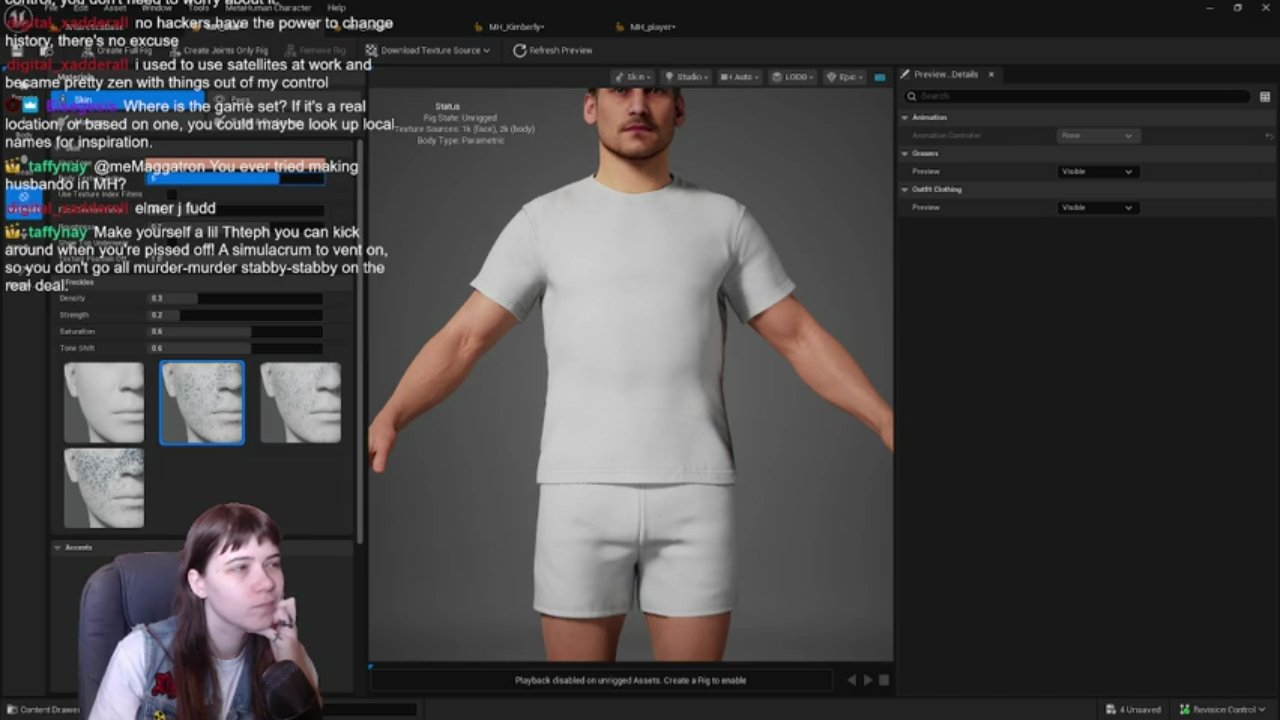
pyautogui.hotkey('ctrl', 's')
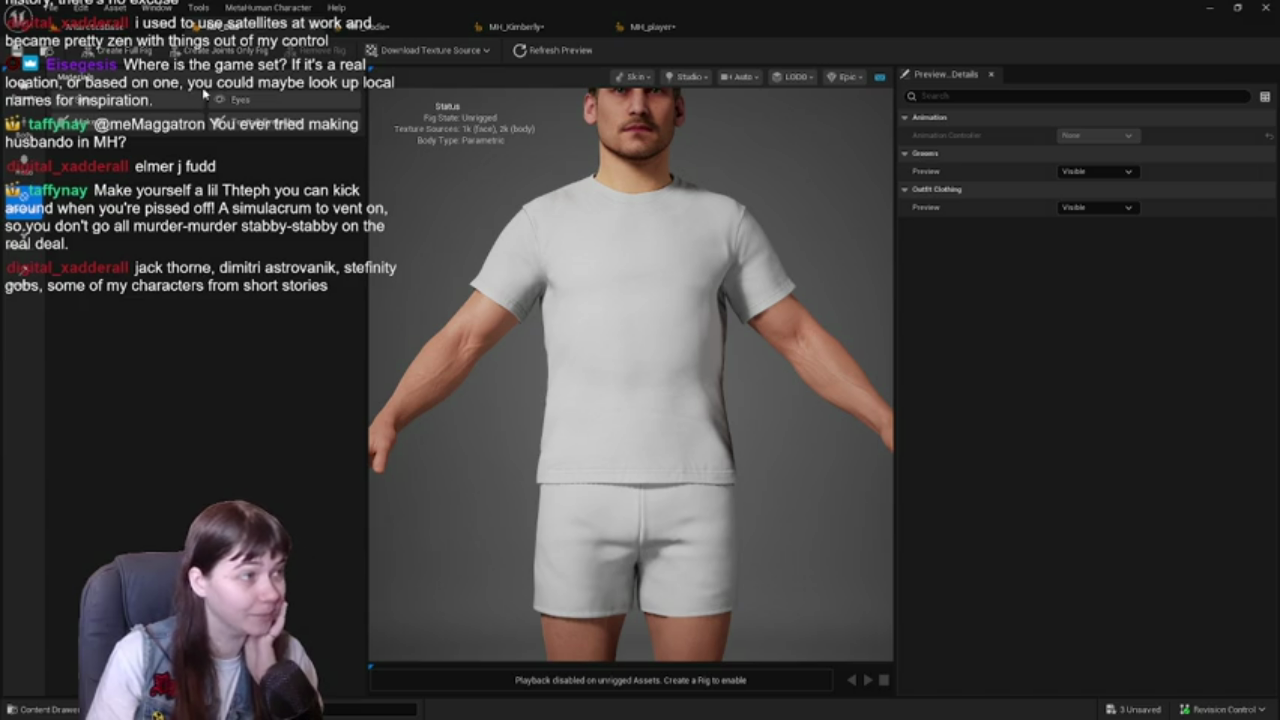
# - Glance at the Eyes settings, then return to Skin and scroll down to the accents
pyautogui.click(240, 101)
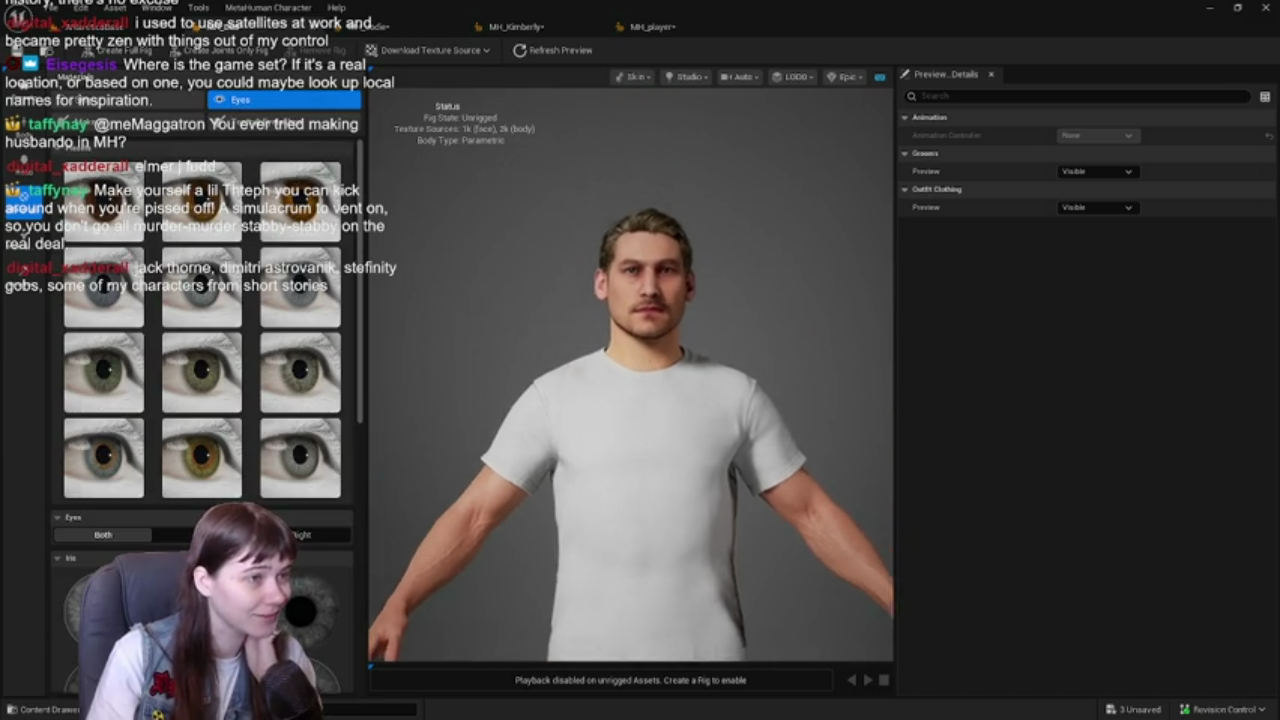
pyautogui.scroll(5, 656, 370)
pyautogui.scroll(-5, 656, 370)
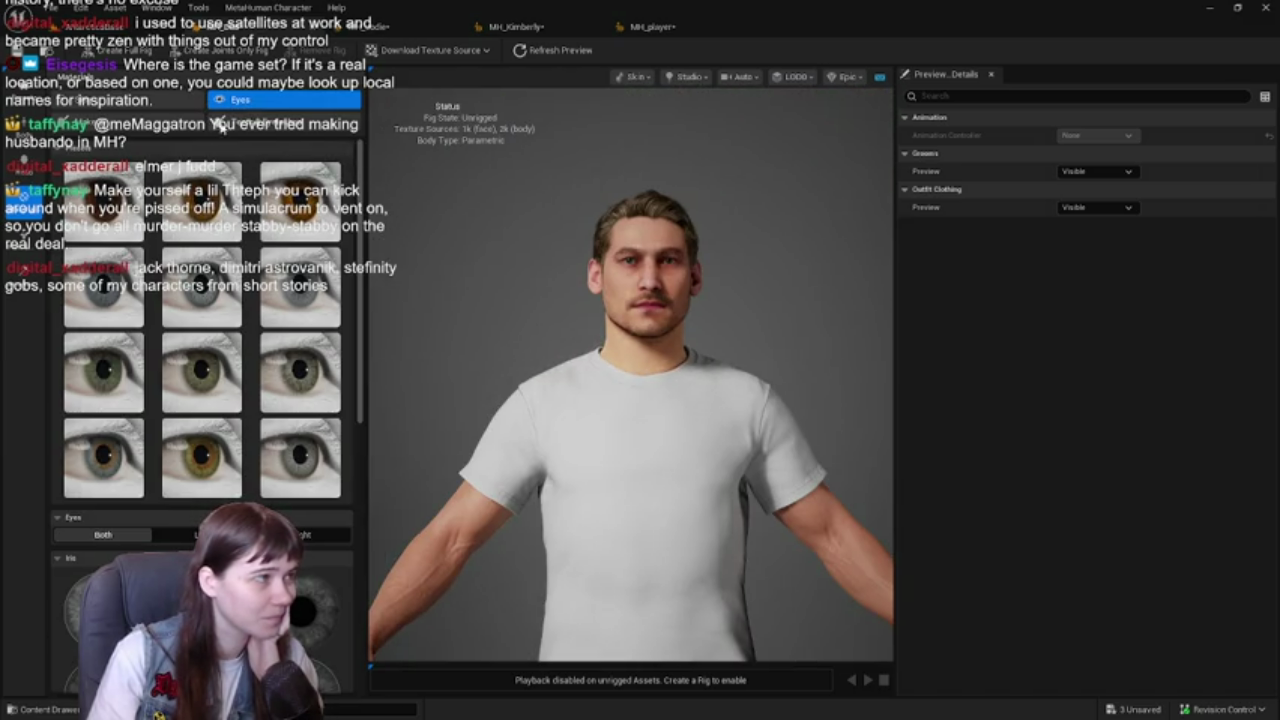
pyautogui.click(262, 121)
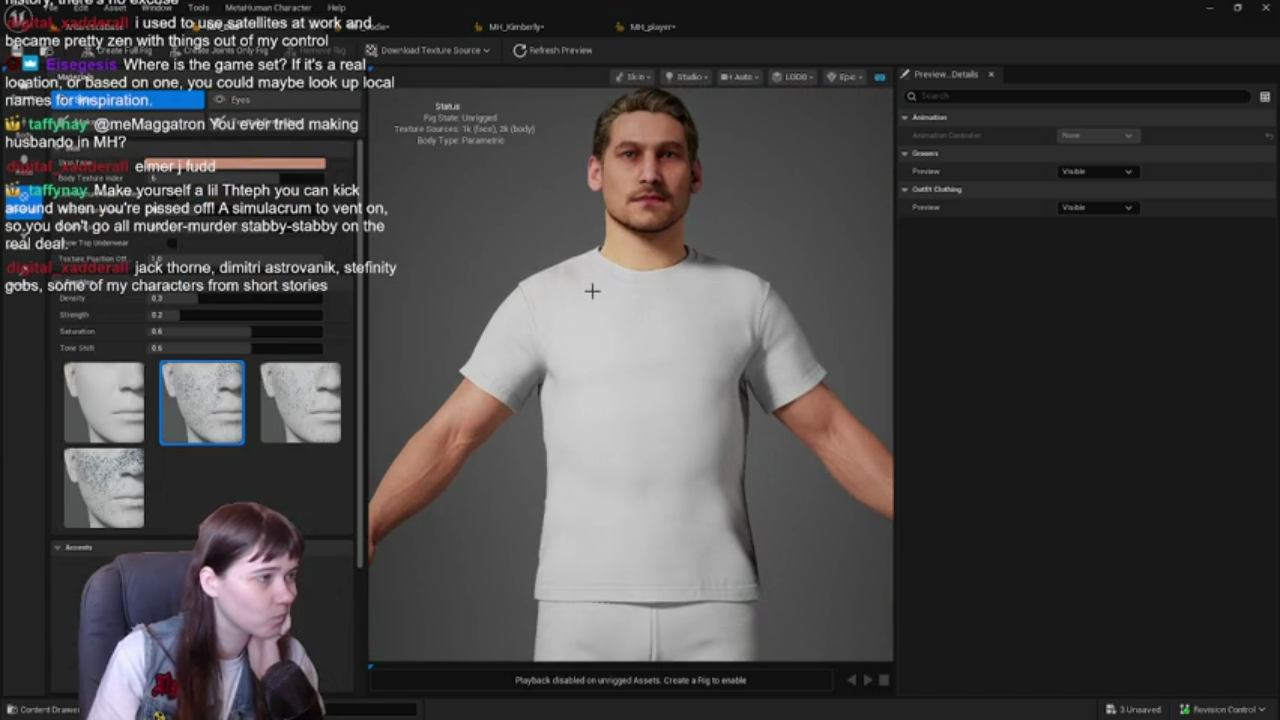
pyautogui.scroll(5, 580, 271)
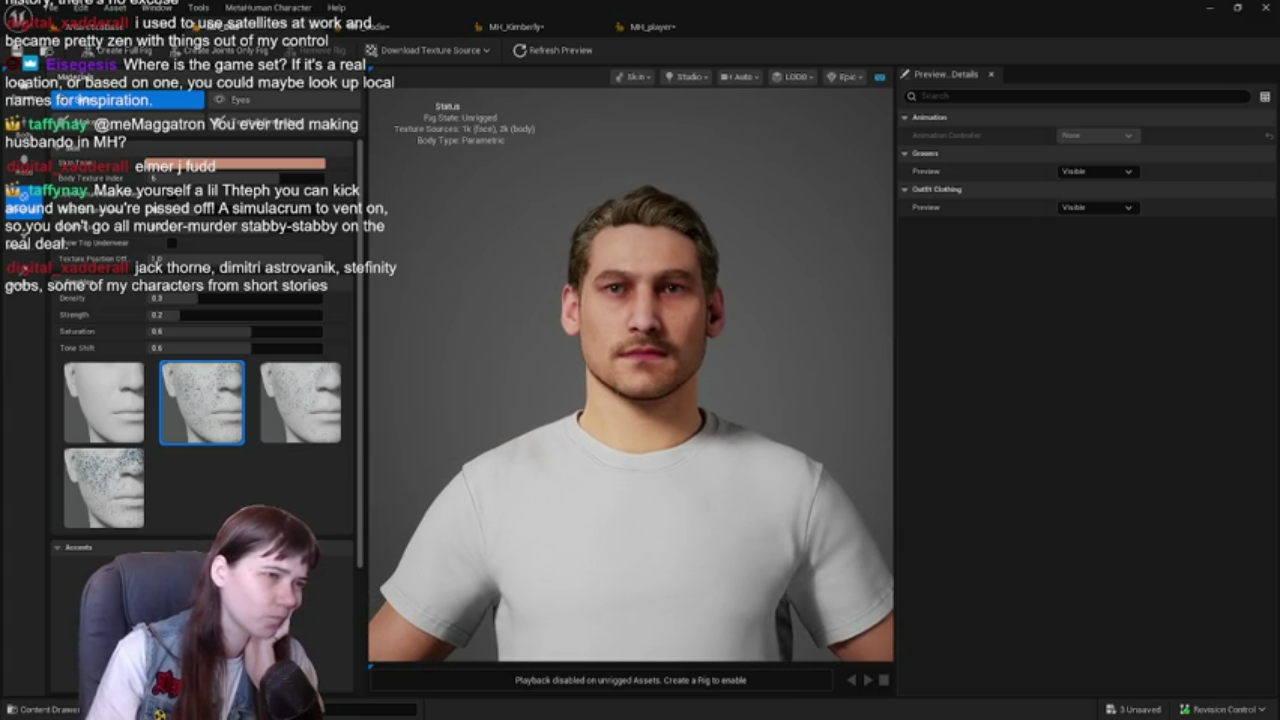
pyautogui.scroll(-3, 510, 318)
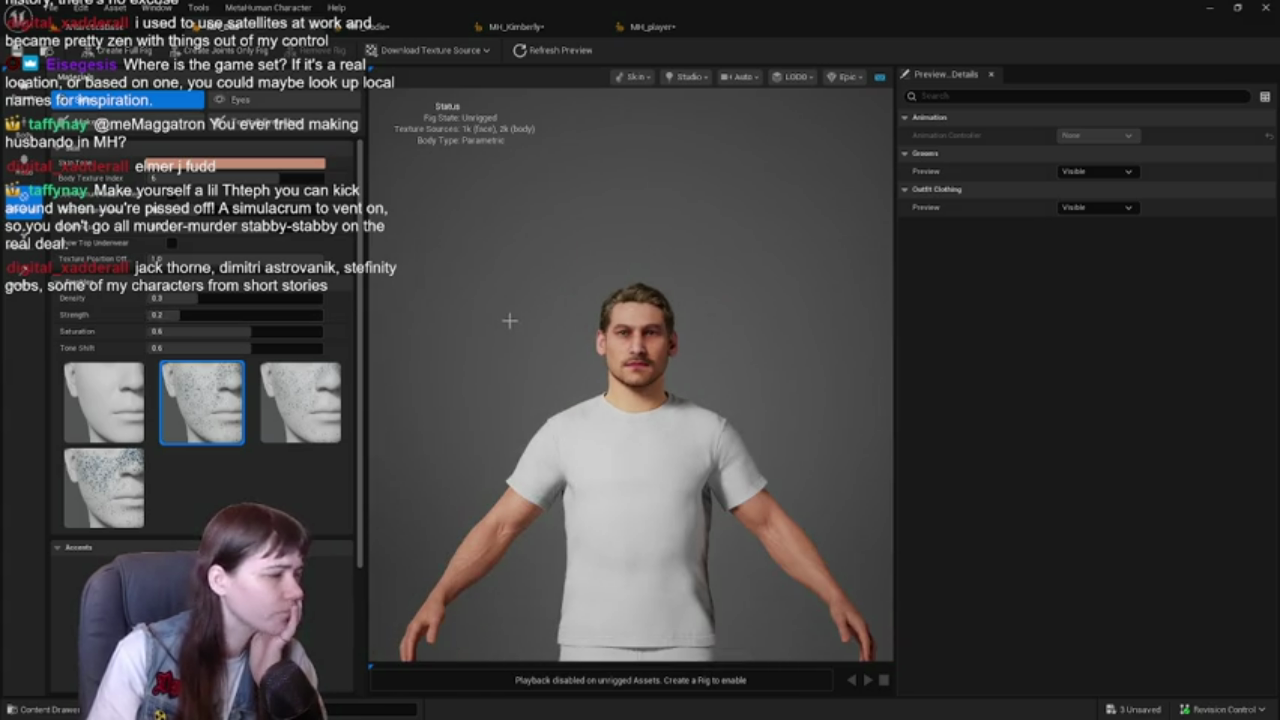
pyautogui.scroll(-3, 510, 318)
pyautogui.scroll(-3, 200, 420)
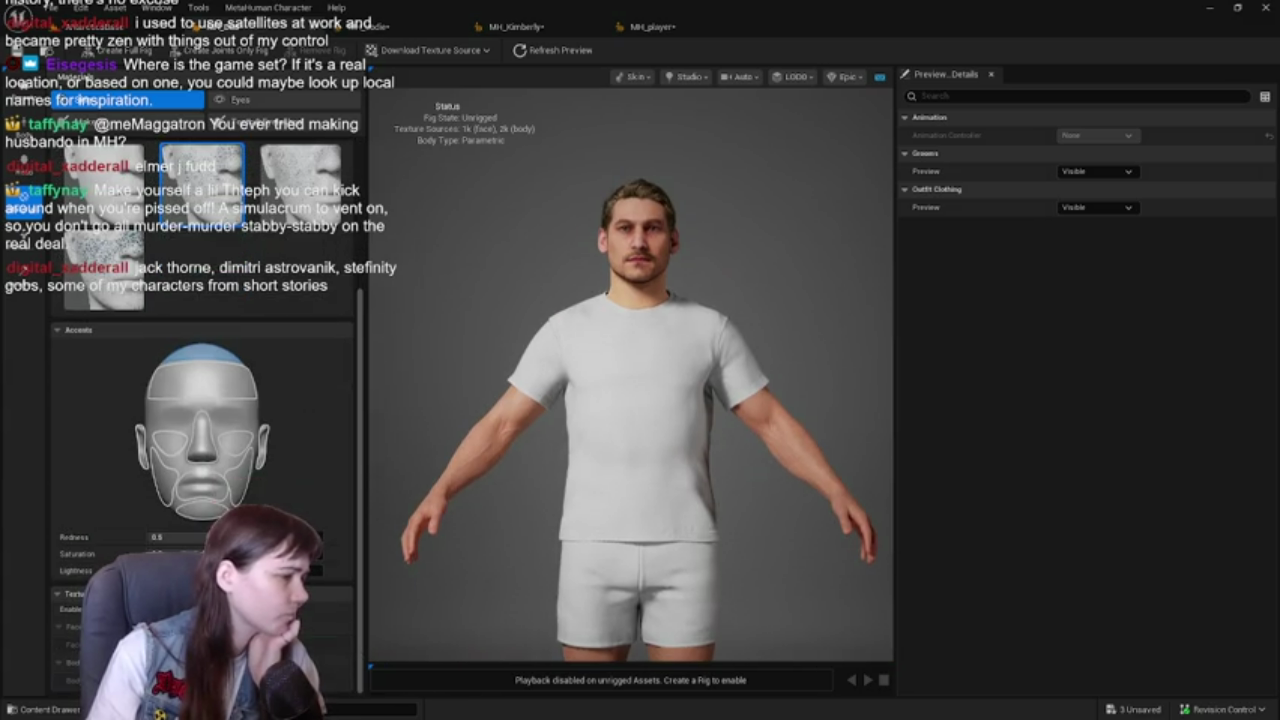
# - Try several regions on the Accents head map, ending with the nose selected
pyautogui.click(201, 435)
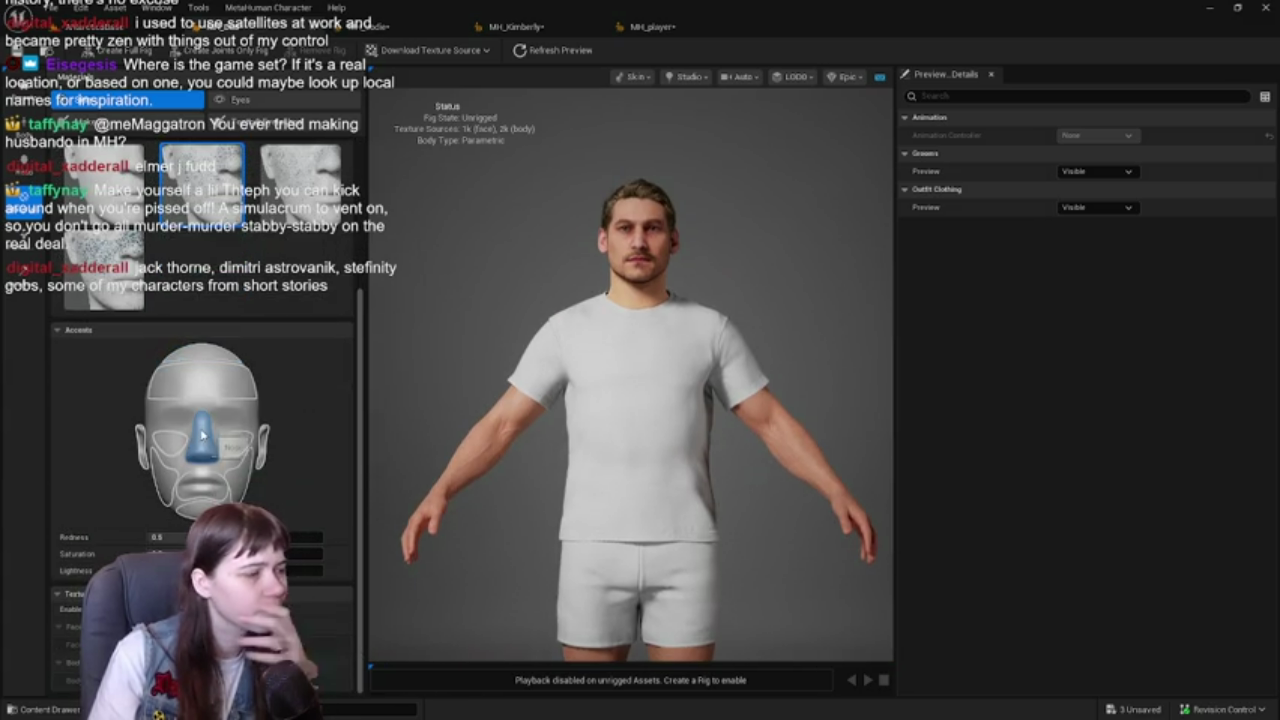
pyautogui.click(217, 383)
pyautogui.click(170, 440)
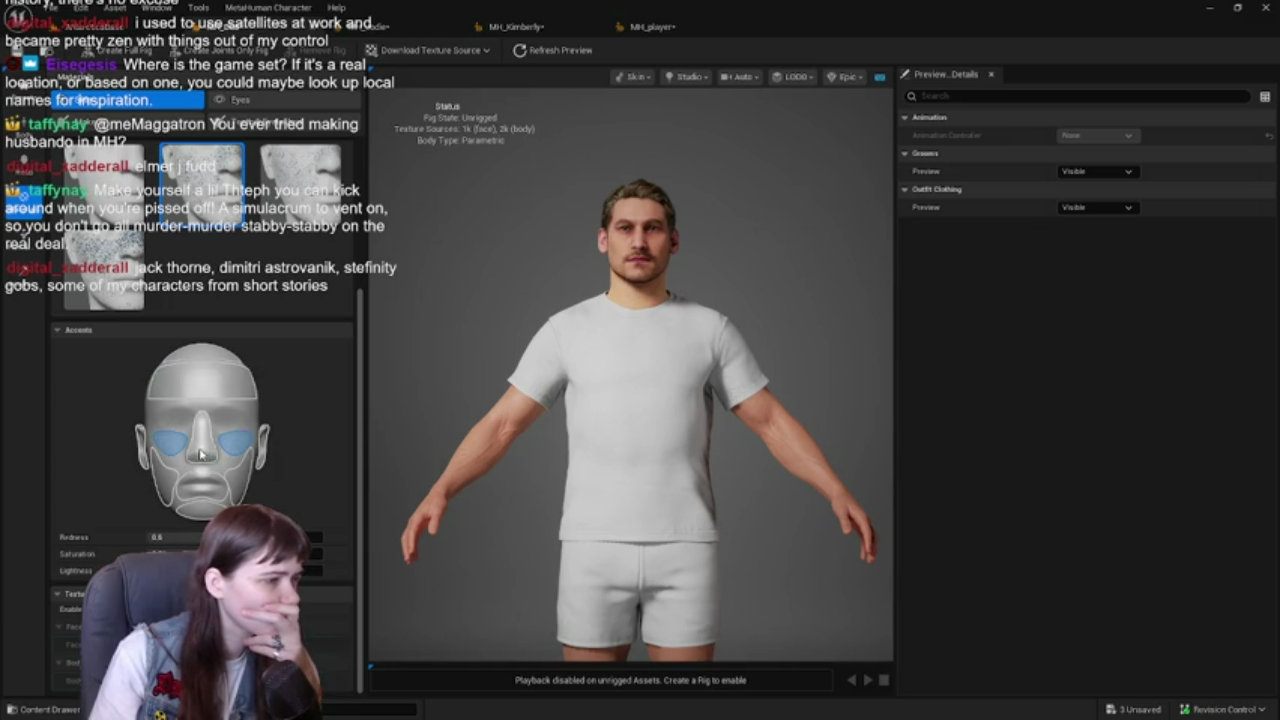
pyautogui.click(210, 455)
pyautogui.click(240, 445)
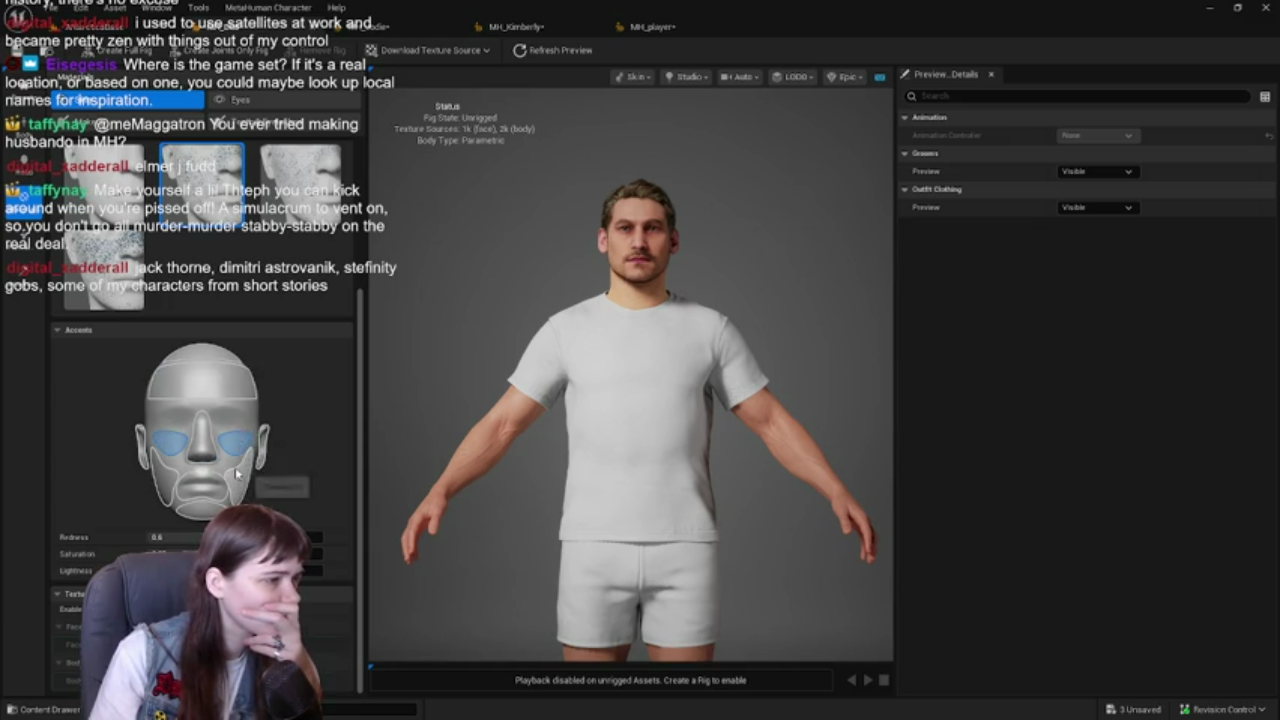
pyautogui.click(208, 508)
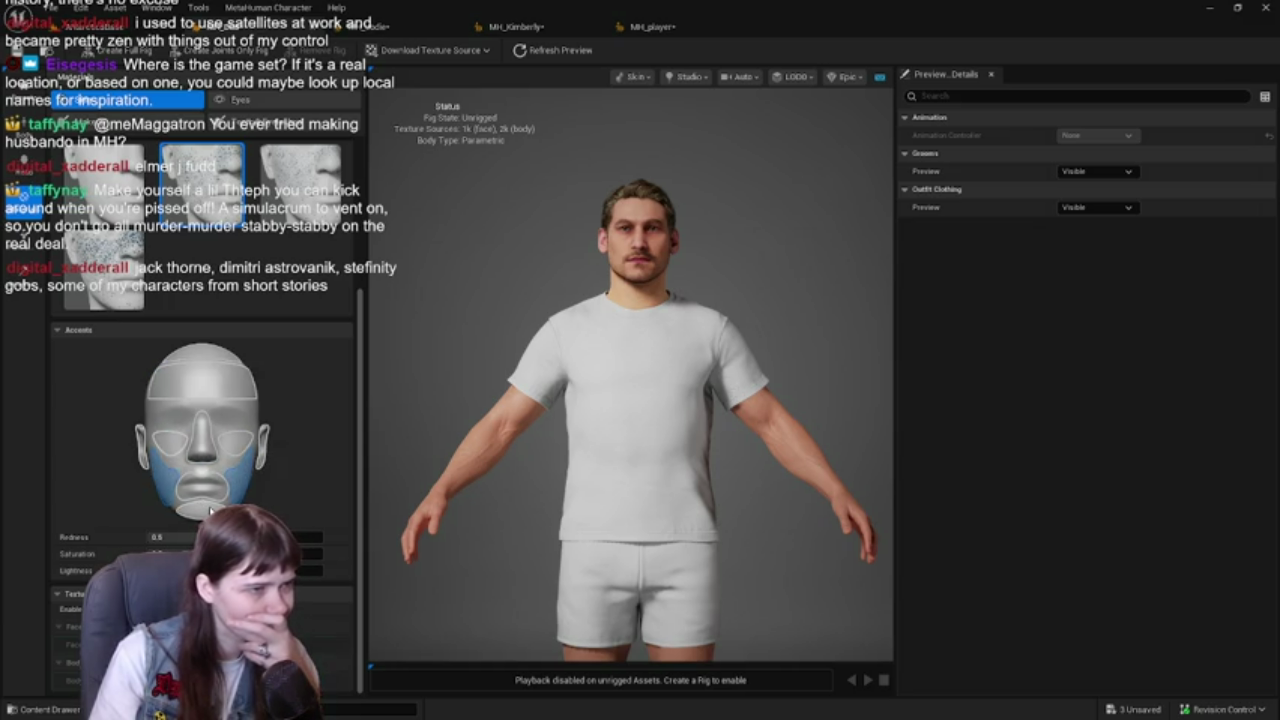
pyautogui.click(207, 452)
pyautogui.write('0.83')
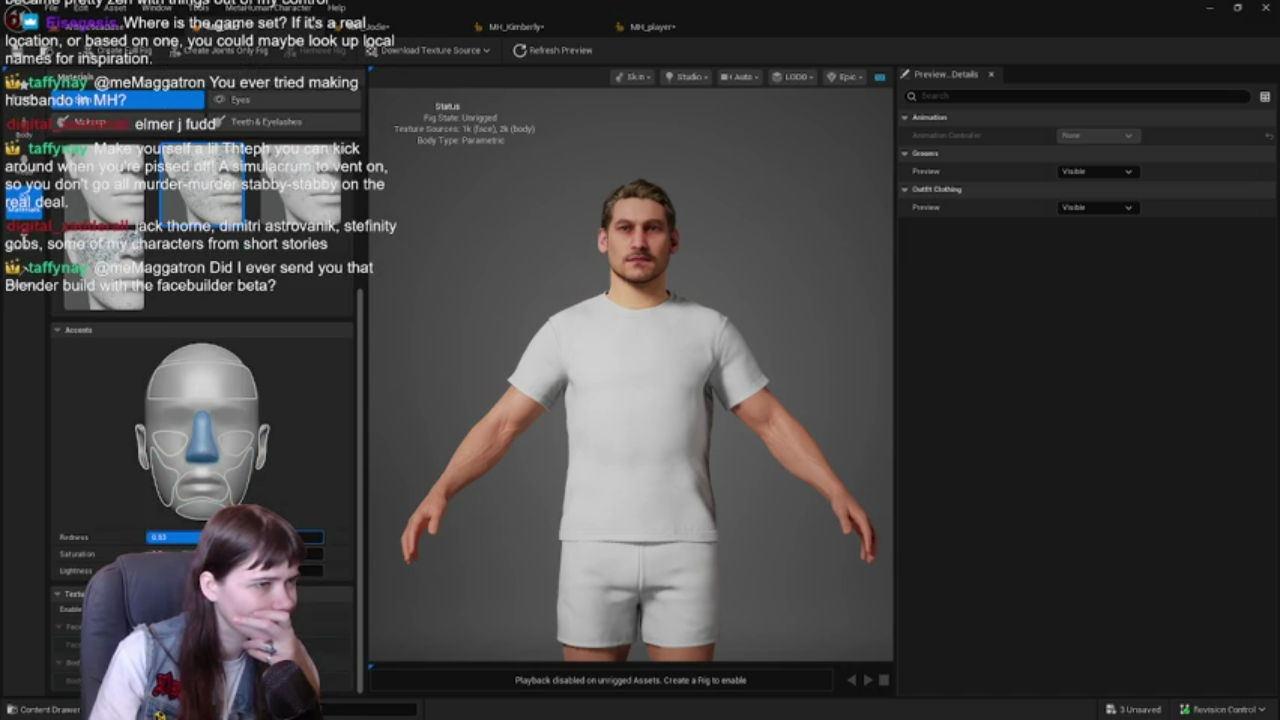
# - Set accent Redness to 0.5 on the nose and about 0.8 on the ears
pyautogui.click(170, 537)
pyautogui.write('5')
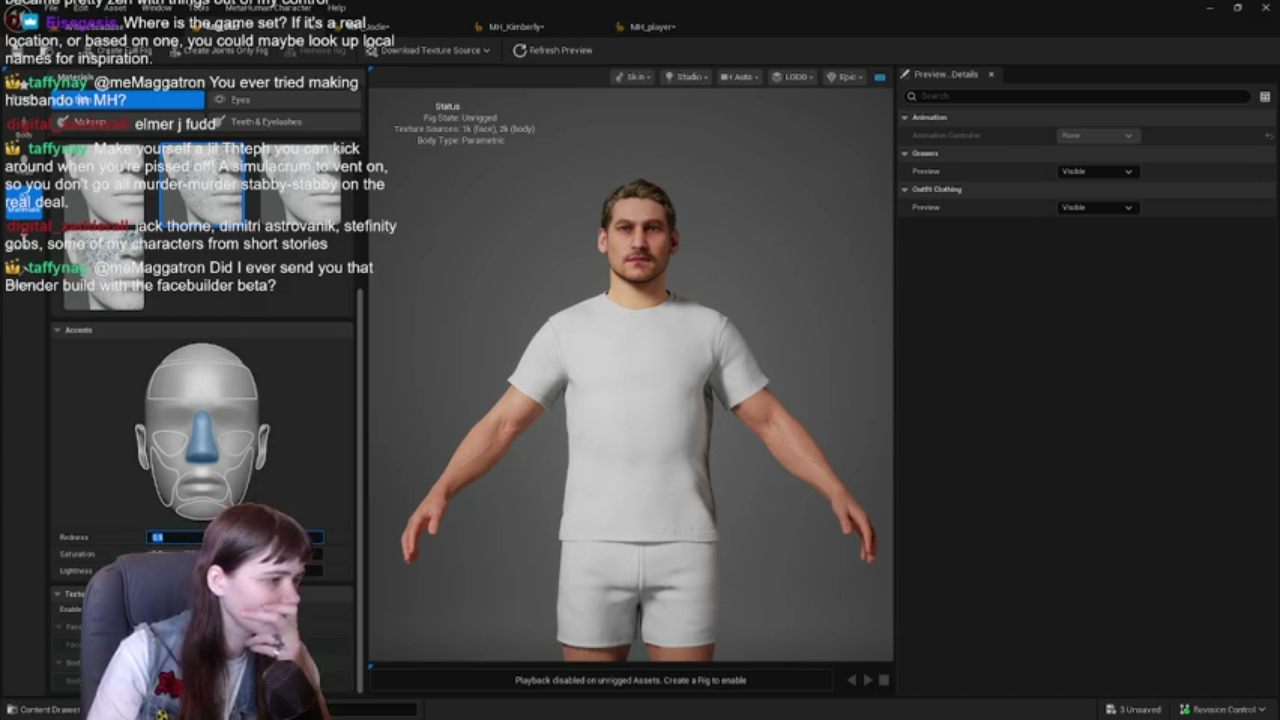
pyautogui.press('Tab')
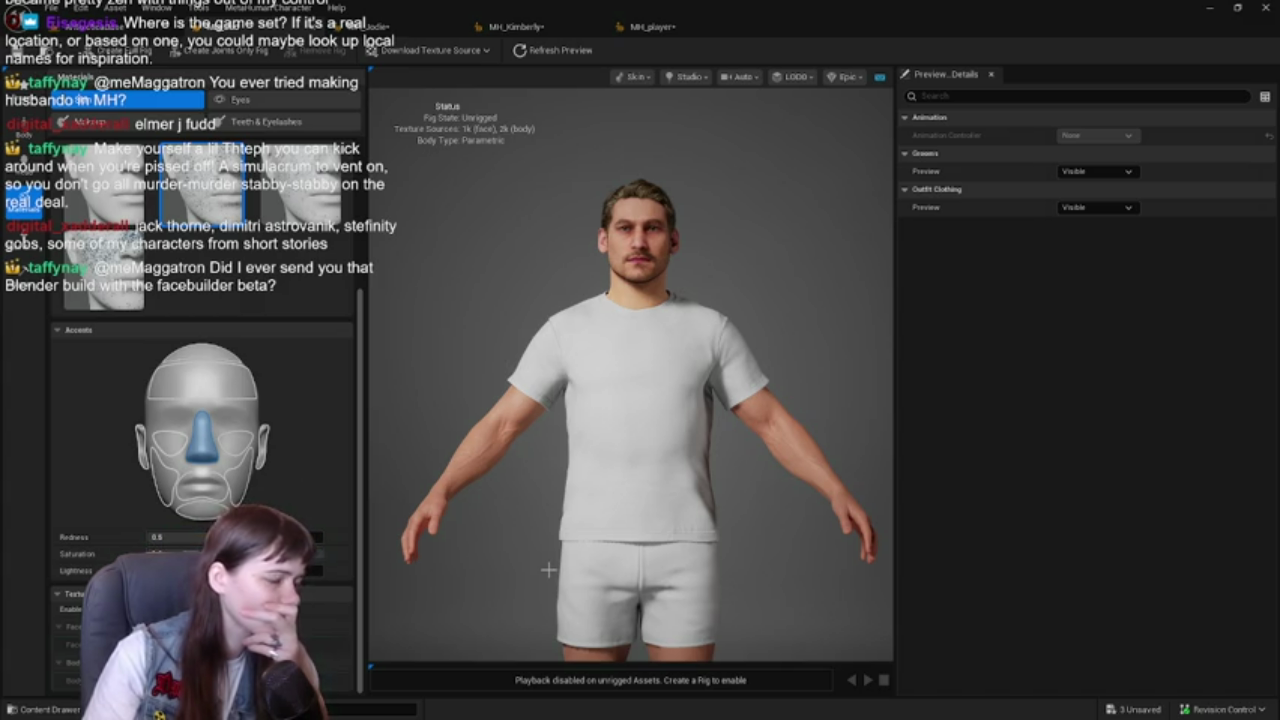
pyautogui.scroll(10, 601, 423)
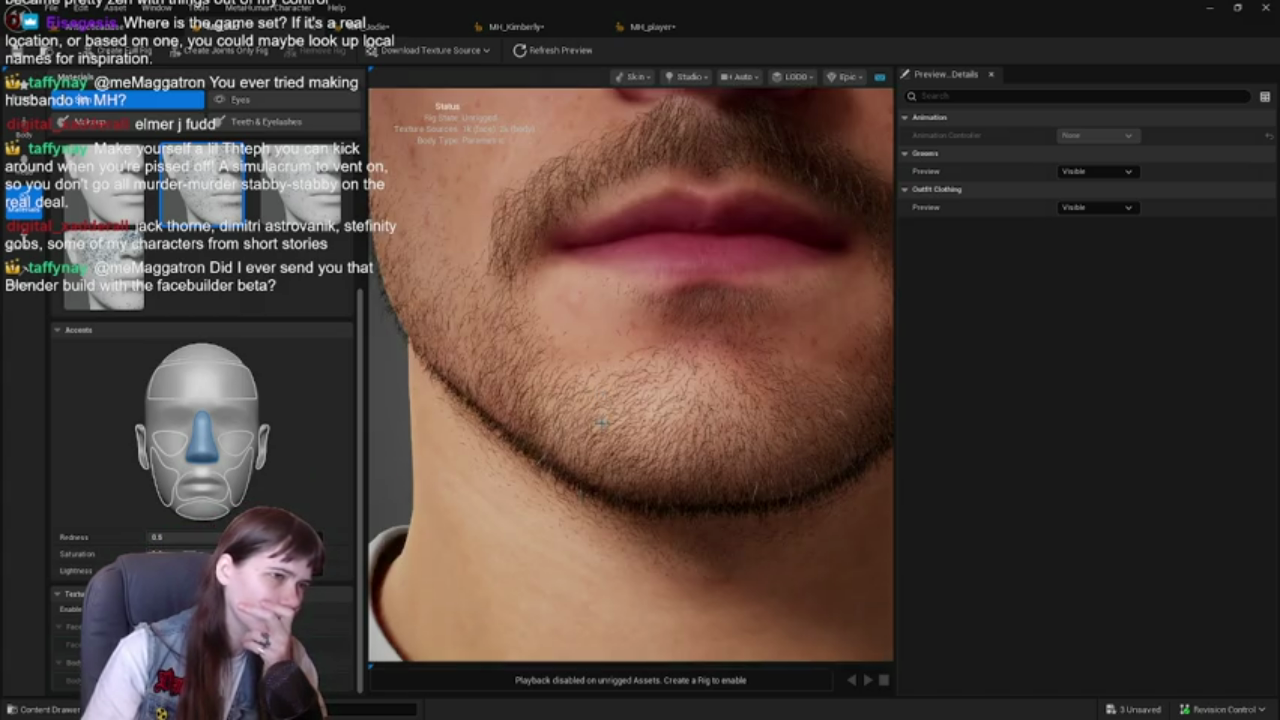
pyautogui.scroll(-10, 601, 423)
pyautogui.scroll(-1, 570, 418)
pyautogui.scroll(1, 566, 420)
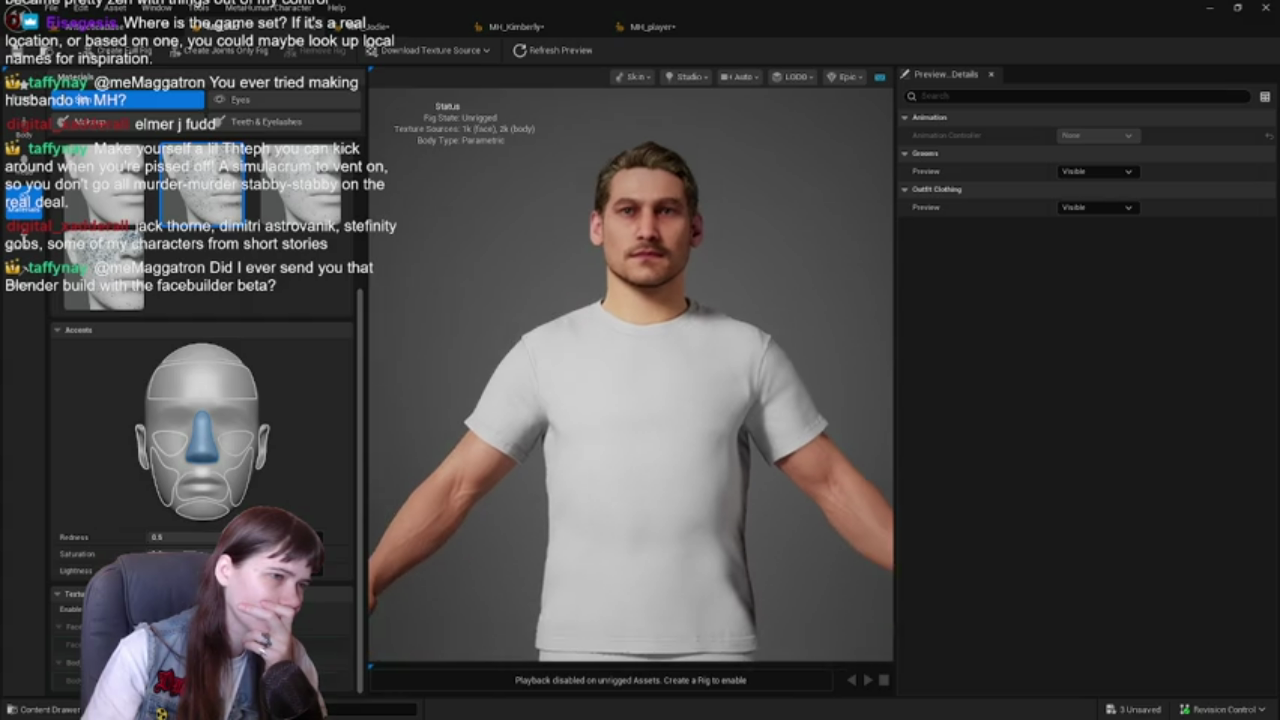
pyautogui.scroll(1, 540, 432)
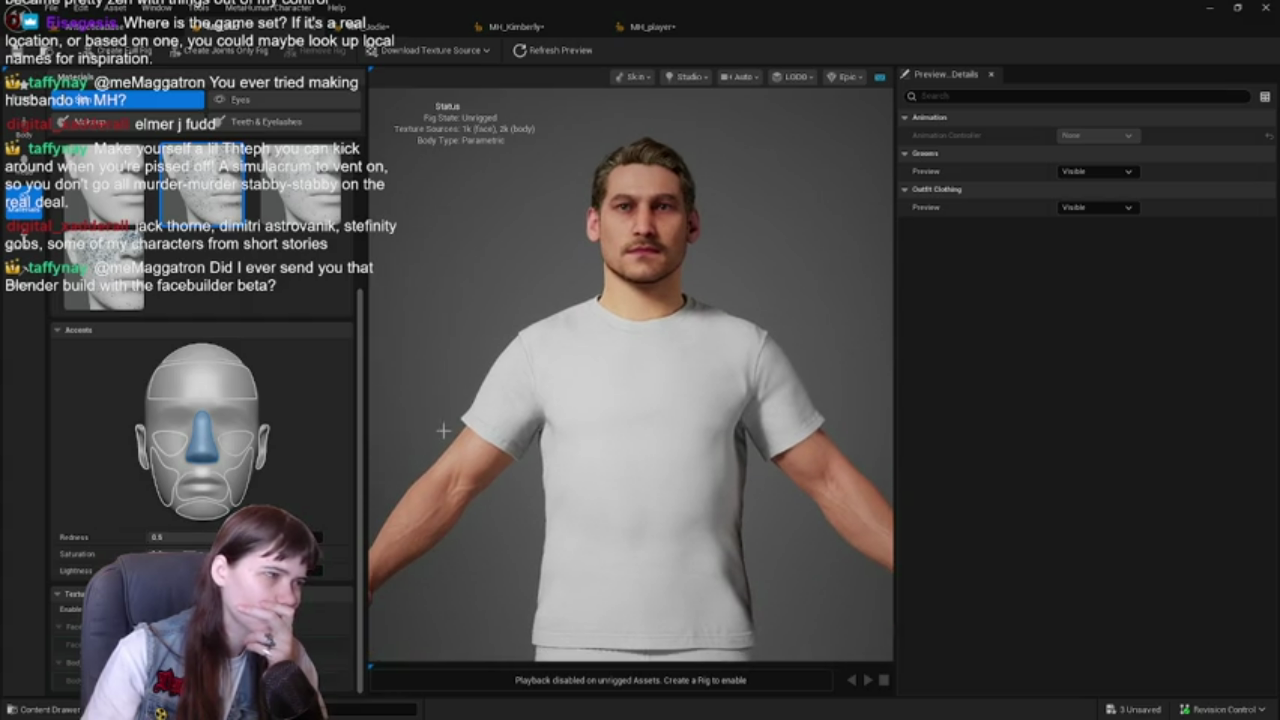
pyautogui.click(263, 445)
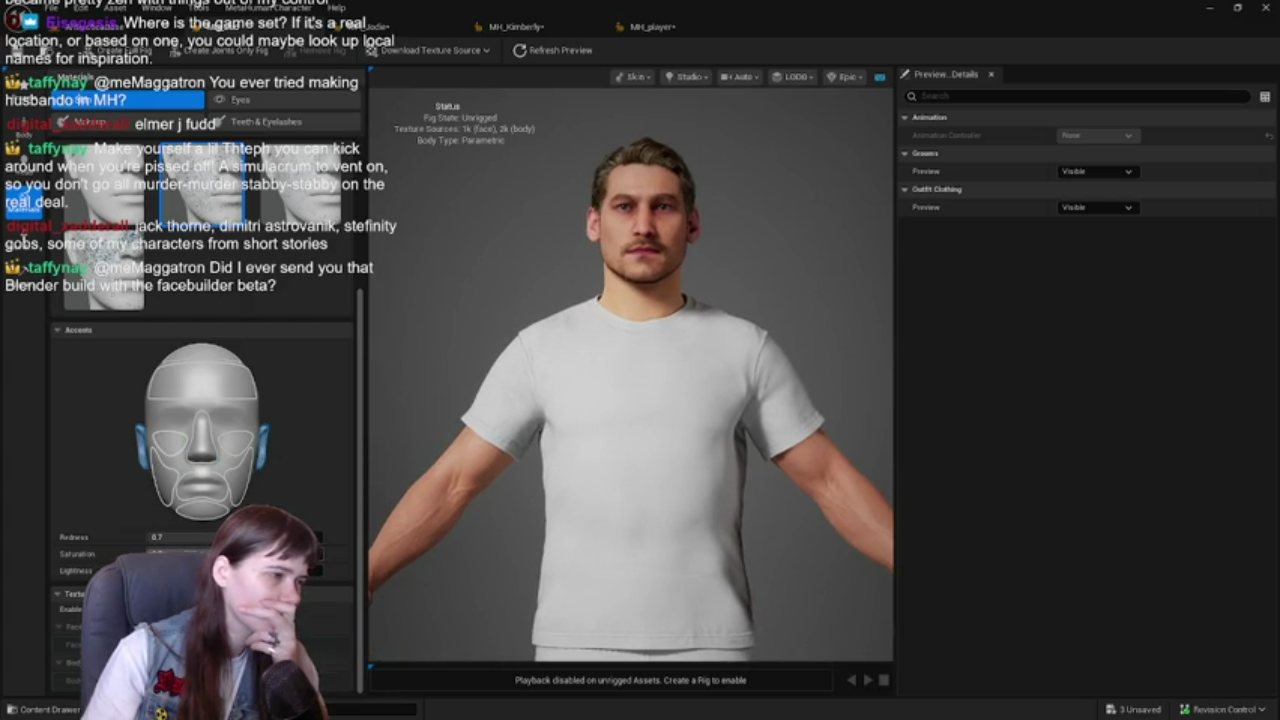
pyautogui.click(155, 537)
pyautogui.write('0')
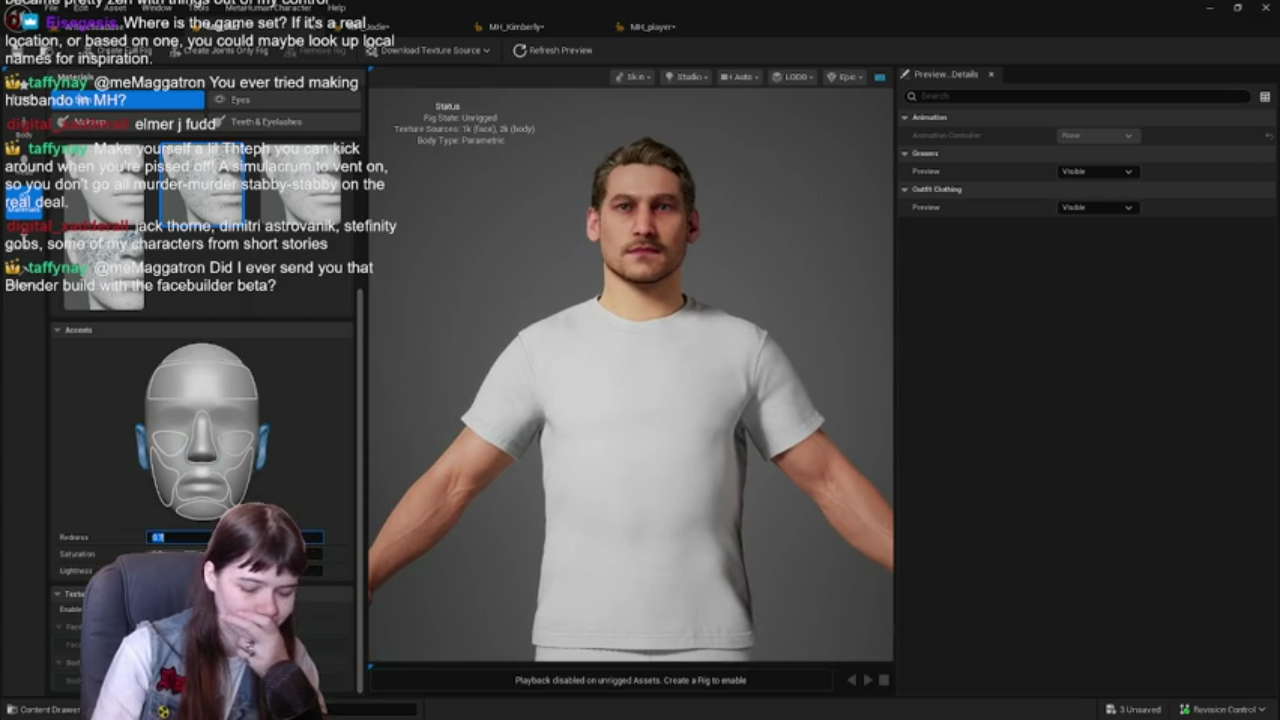
pyautogui.write('.8')
pyautogui.press('Return')
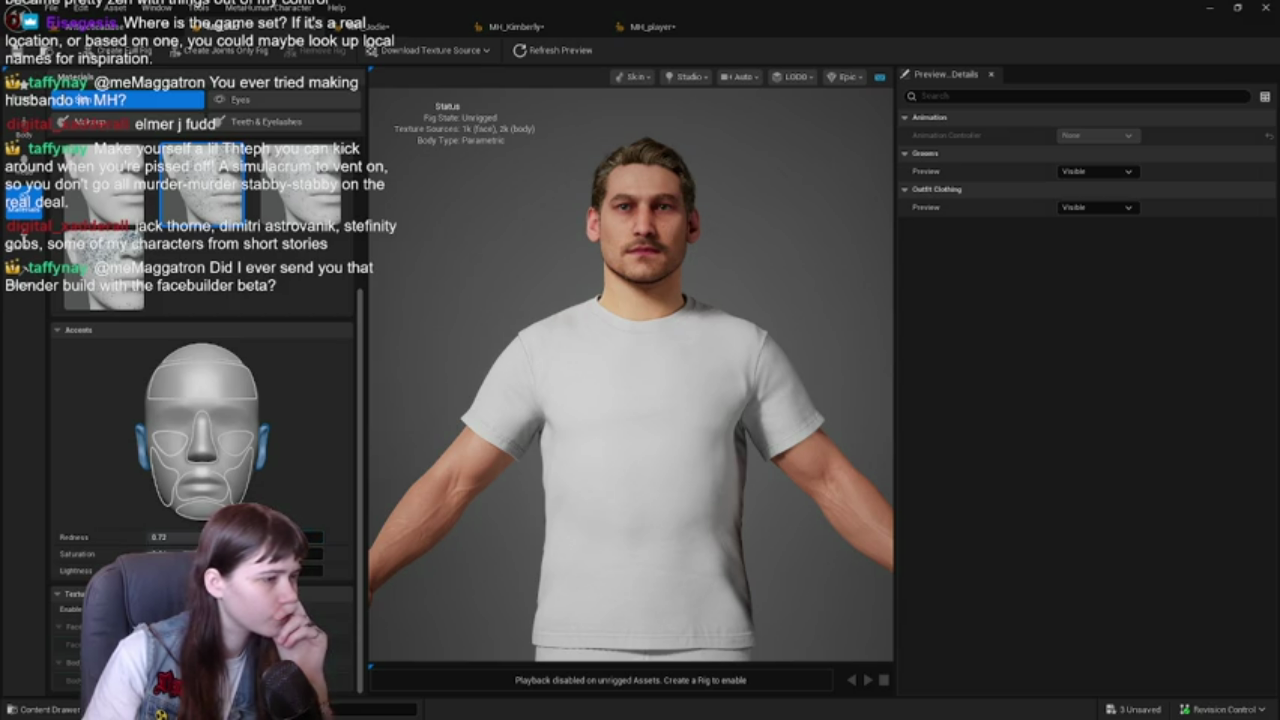
# - Reselect the nose accent region and save the MetaHuman character with Ctrl+S
pyautogui.click(203, 450)
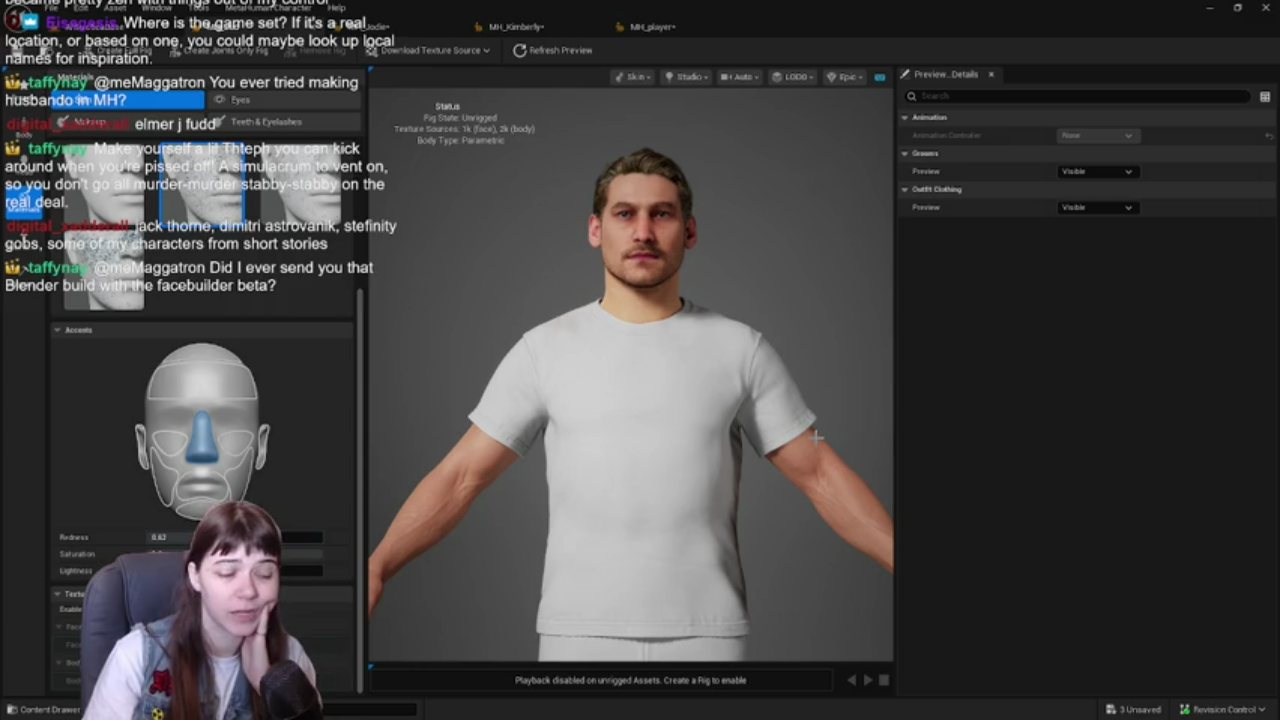
pyautogui.scroll(-2, 671, 373)
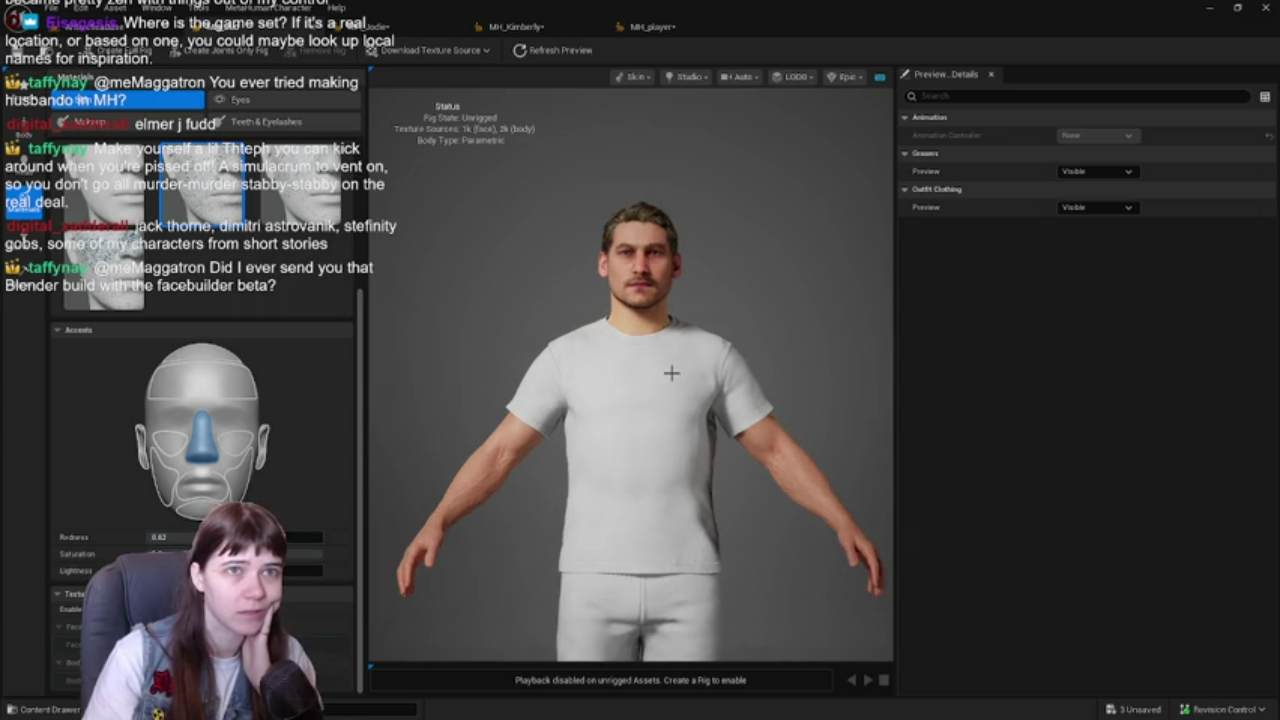
pyautogui.scroll(2, 671, 373)
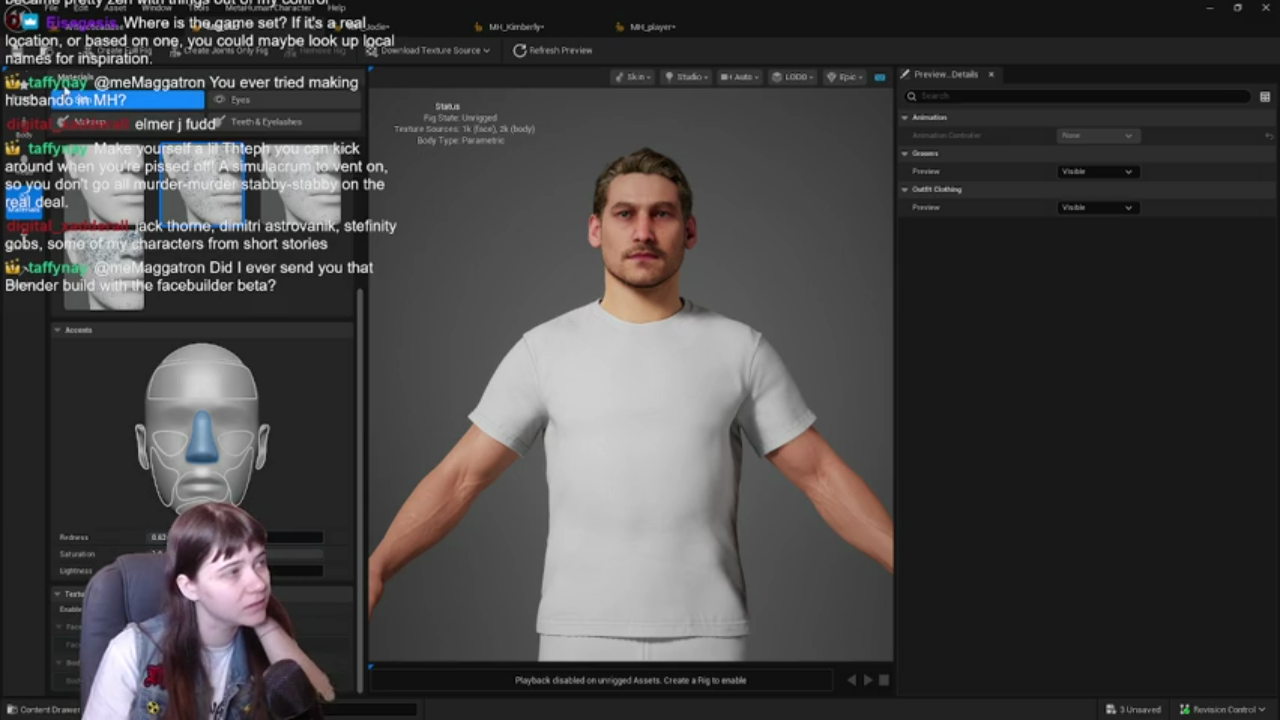
pyautogui.hotkey('ctrl', 's')
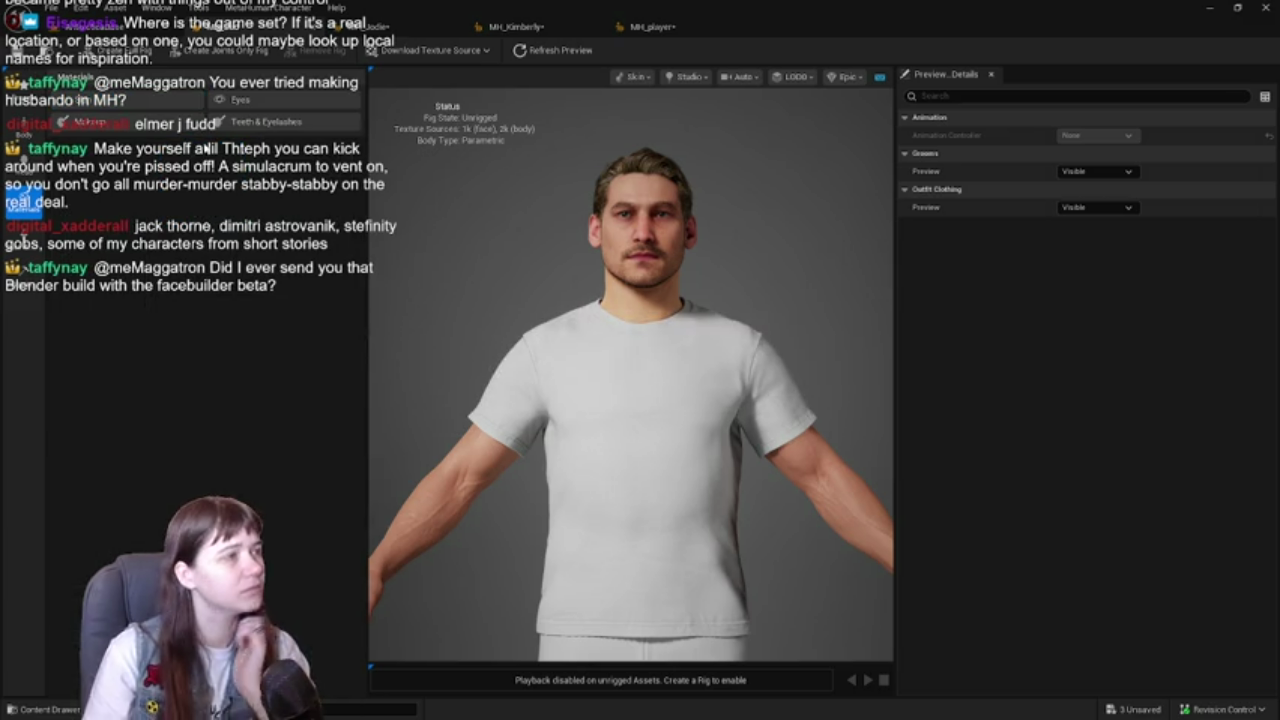
pyautogui.click(100, 121)
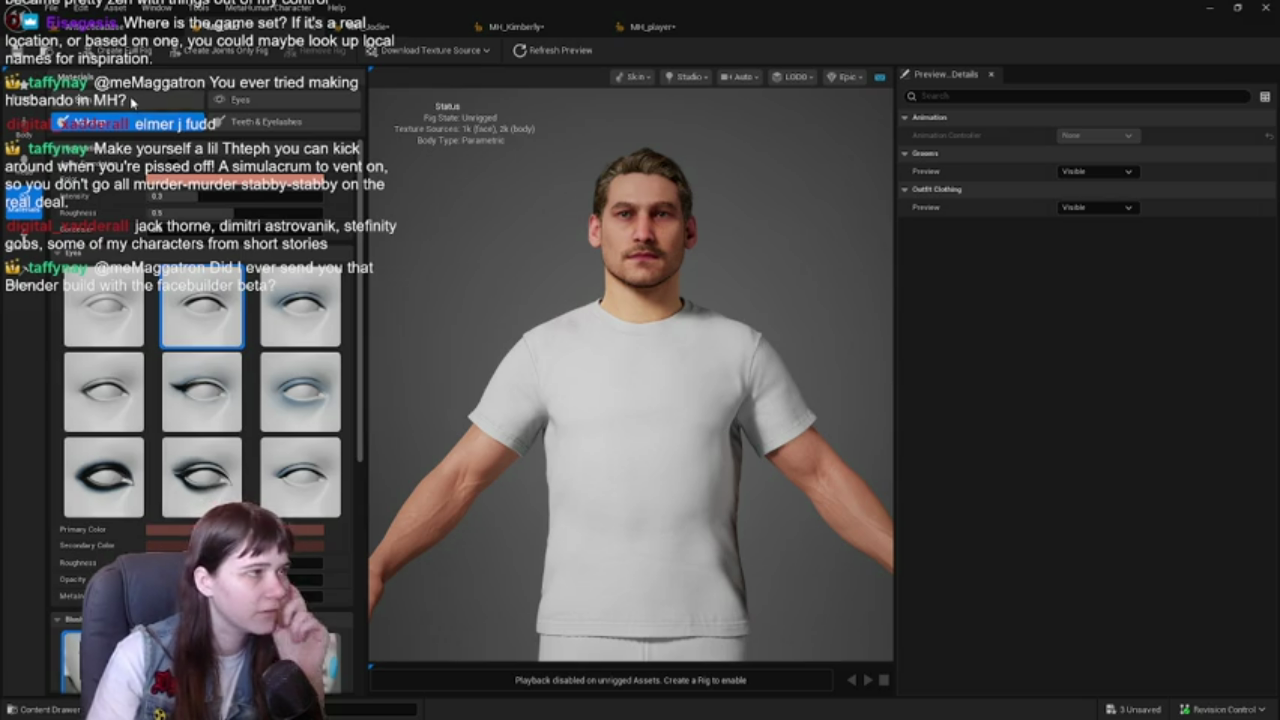
# - Return to Skin, check the skin tone colour picker, and save the character assets
pyautogui.click(132, 101)
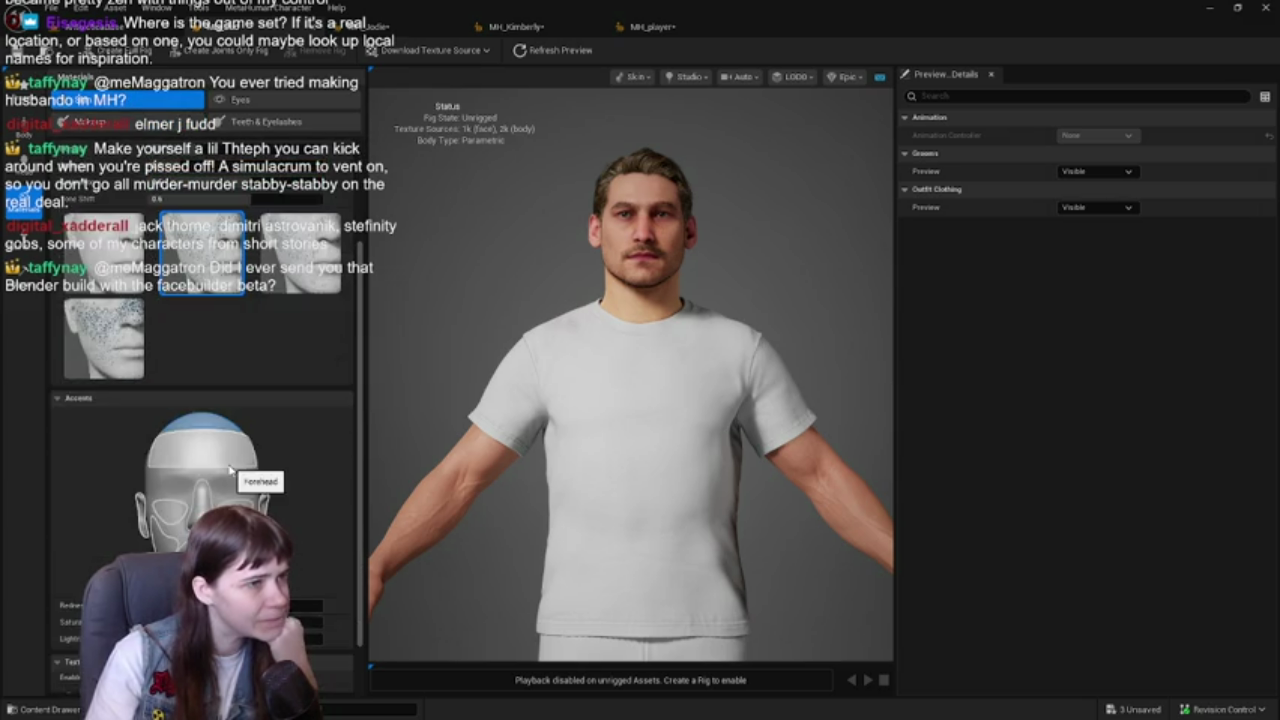
pyautogui.click(320, 166)
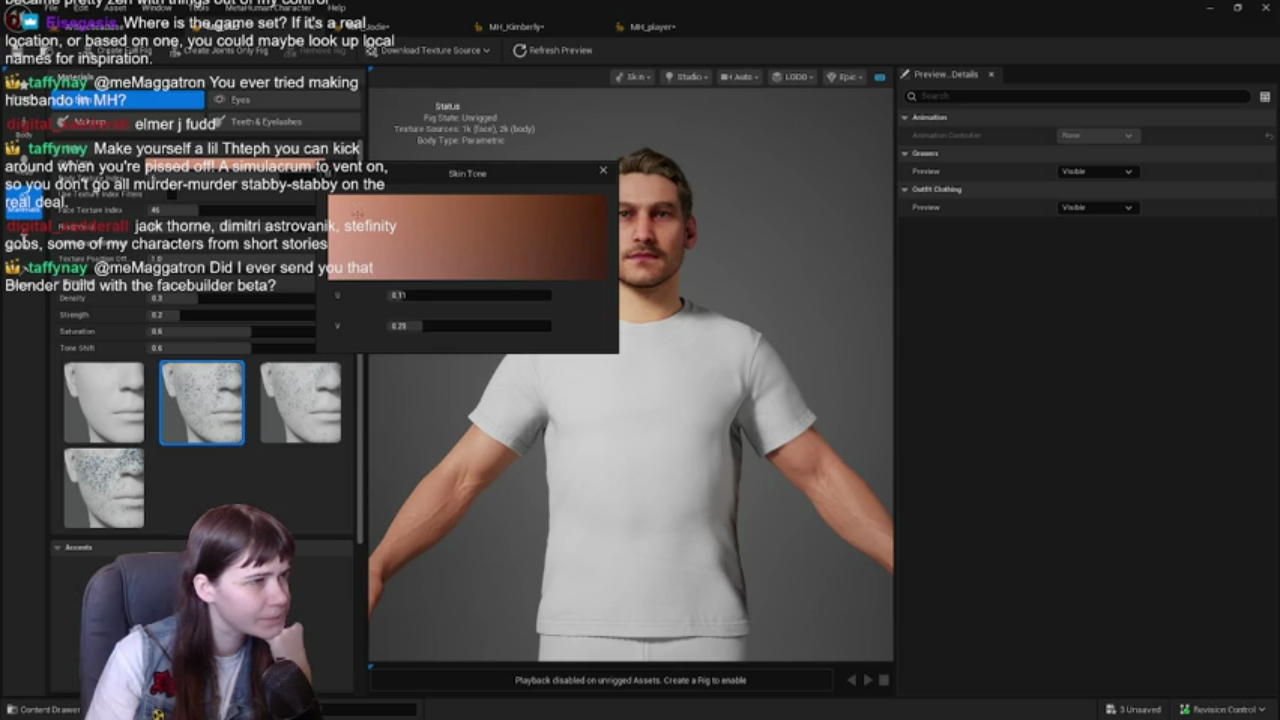
pyautogui.click(603, 172)
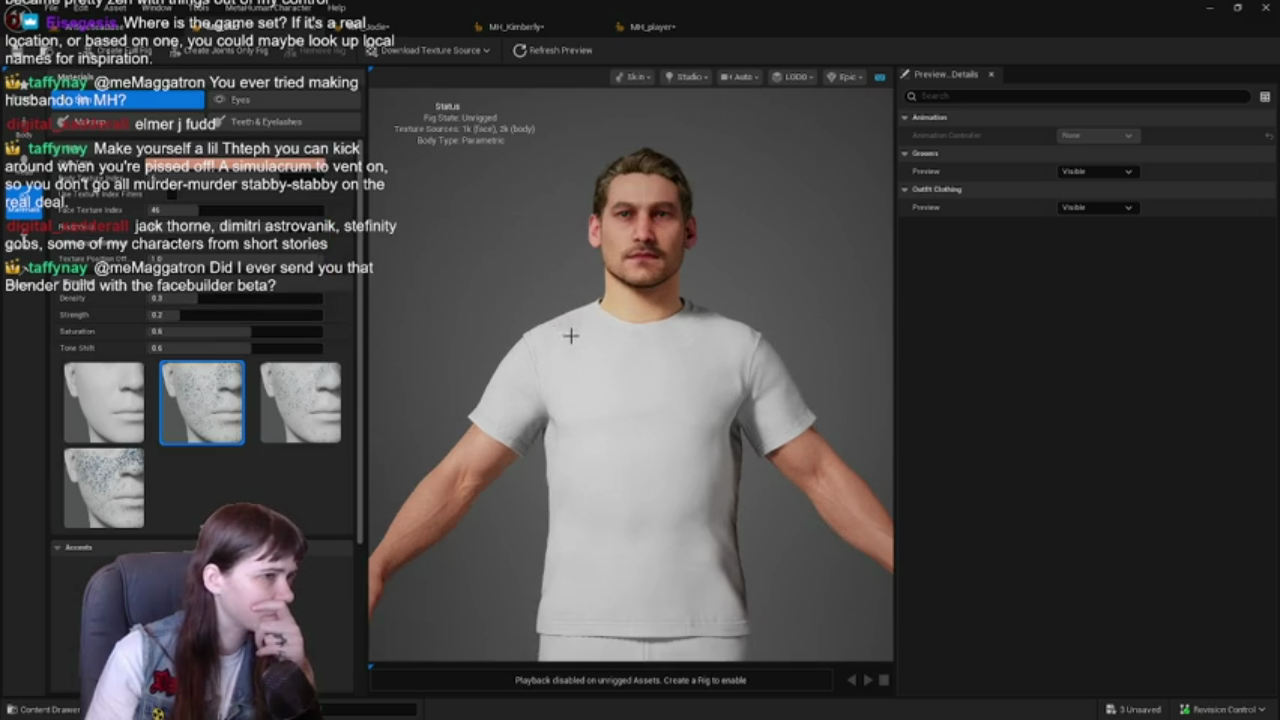
pyautogui.hotkey('ctrl', 's')
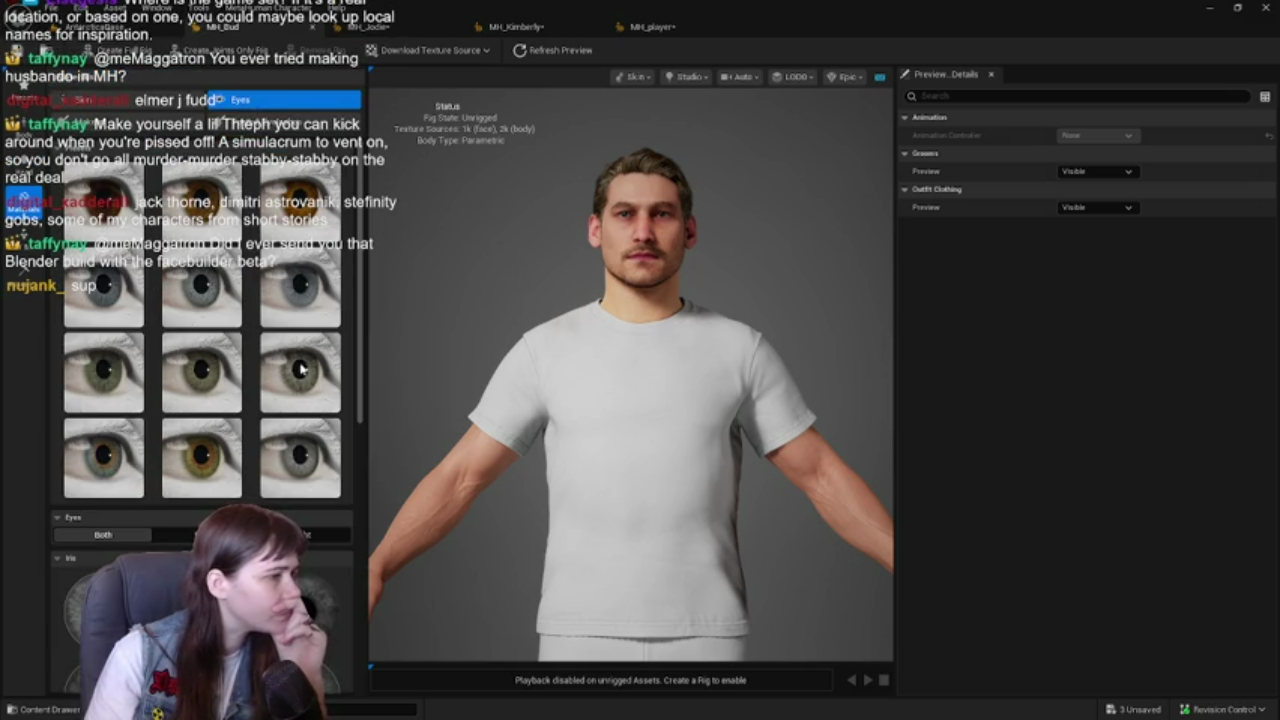
# - Apply the green eye preset, inspect the eye up close from the side, then reframe the head
pyautogui.click(297, 377)
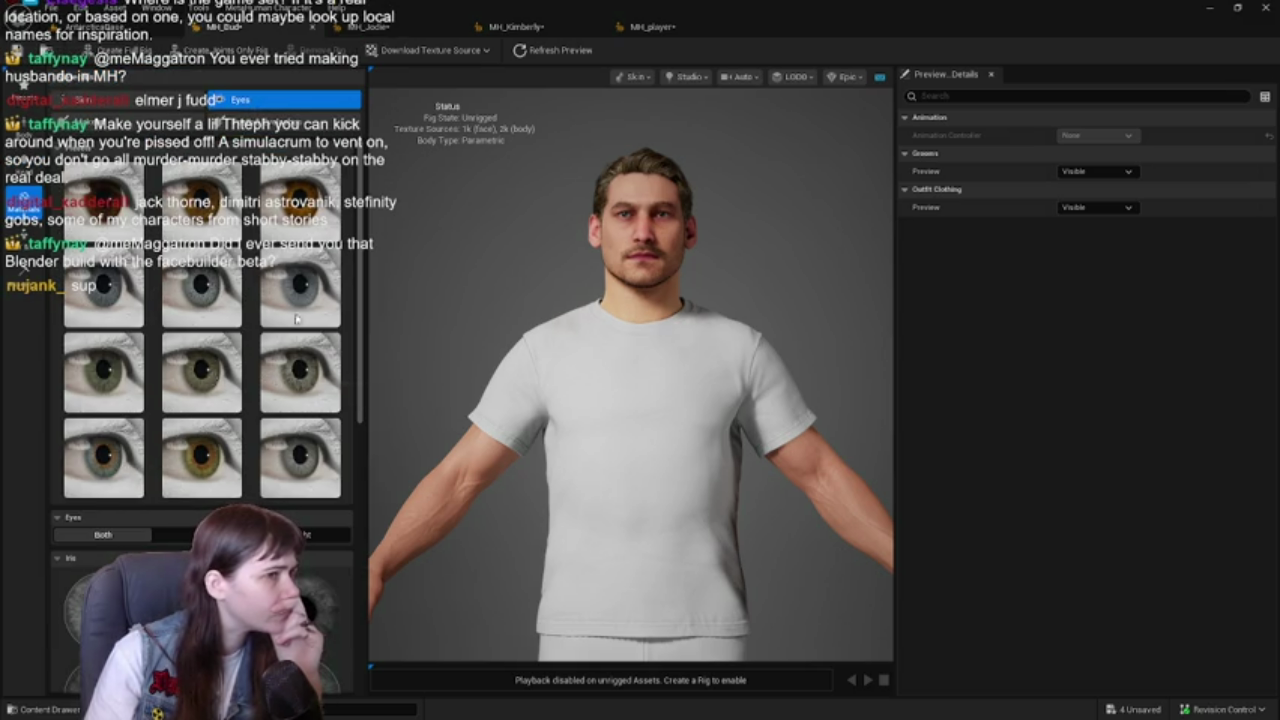
pyautogui.scroll(5, 603, 264)
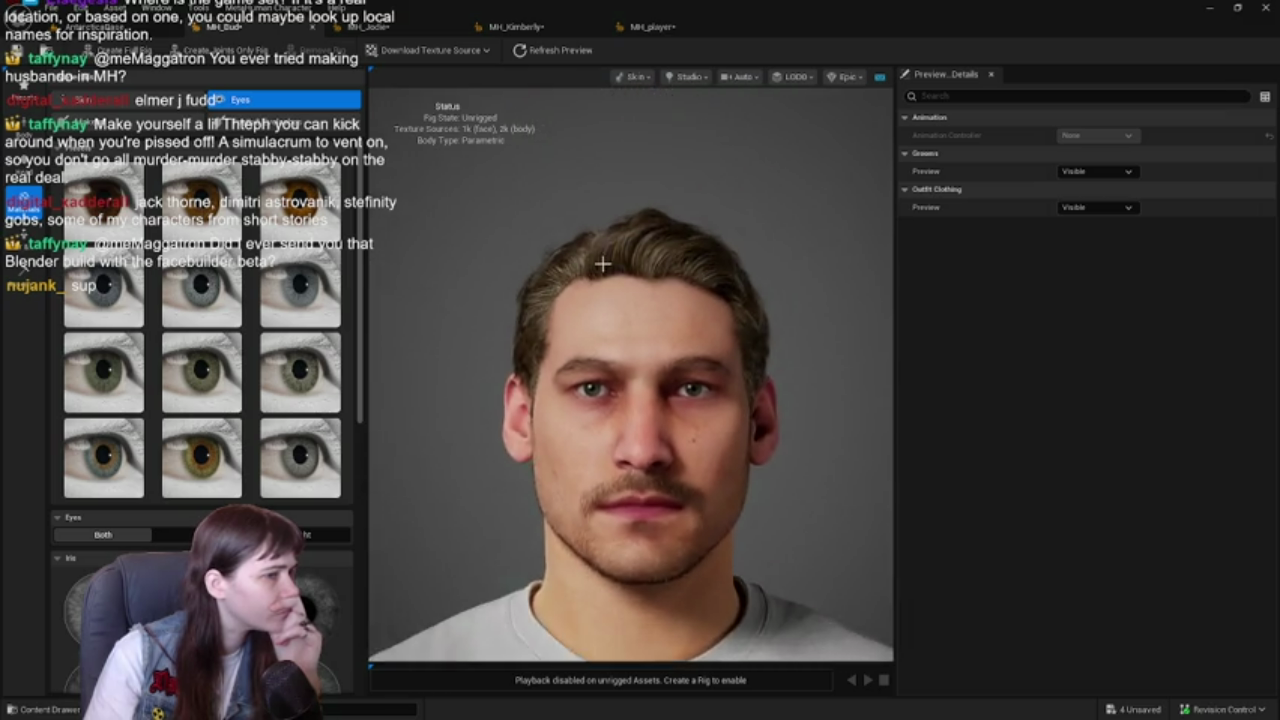
pyautogui.scroll(5, 608, 352)
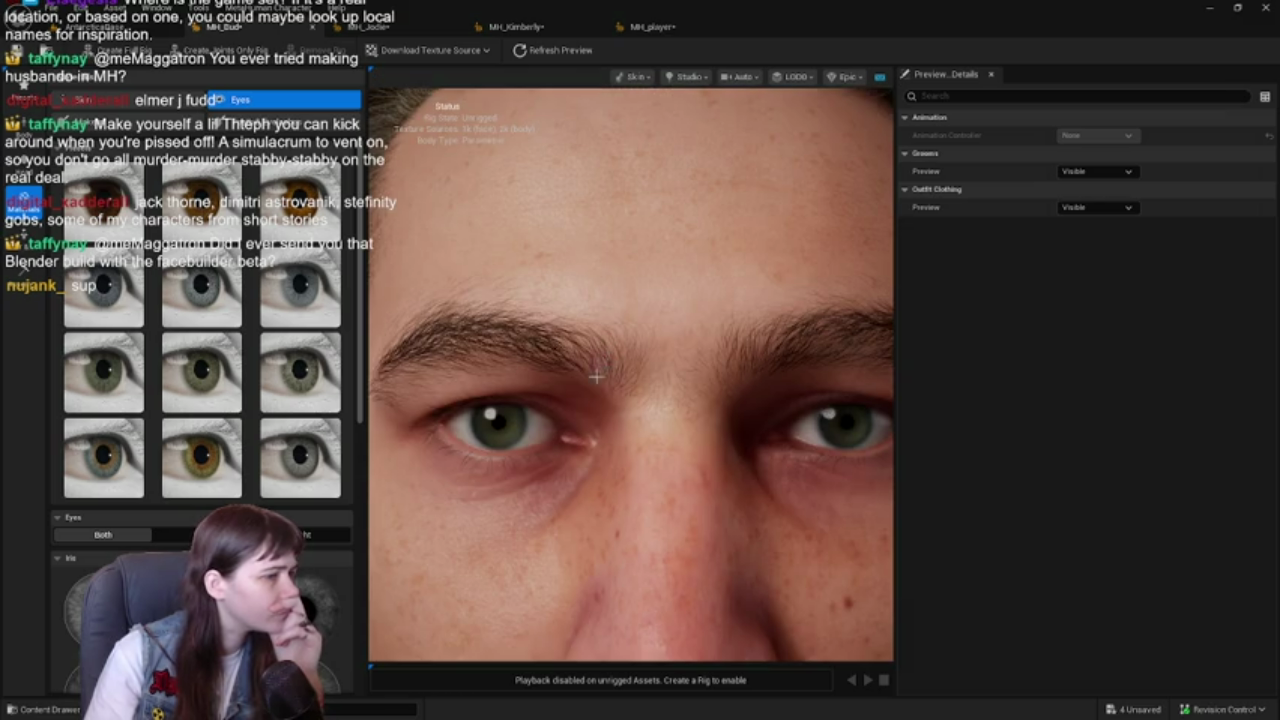
pyautogui.moveTo(596, 376); pyautogui.dragTo(323, 526)
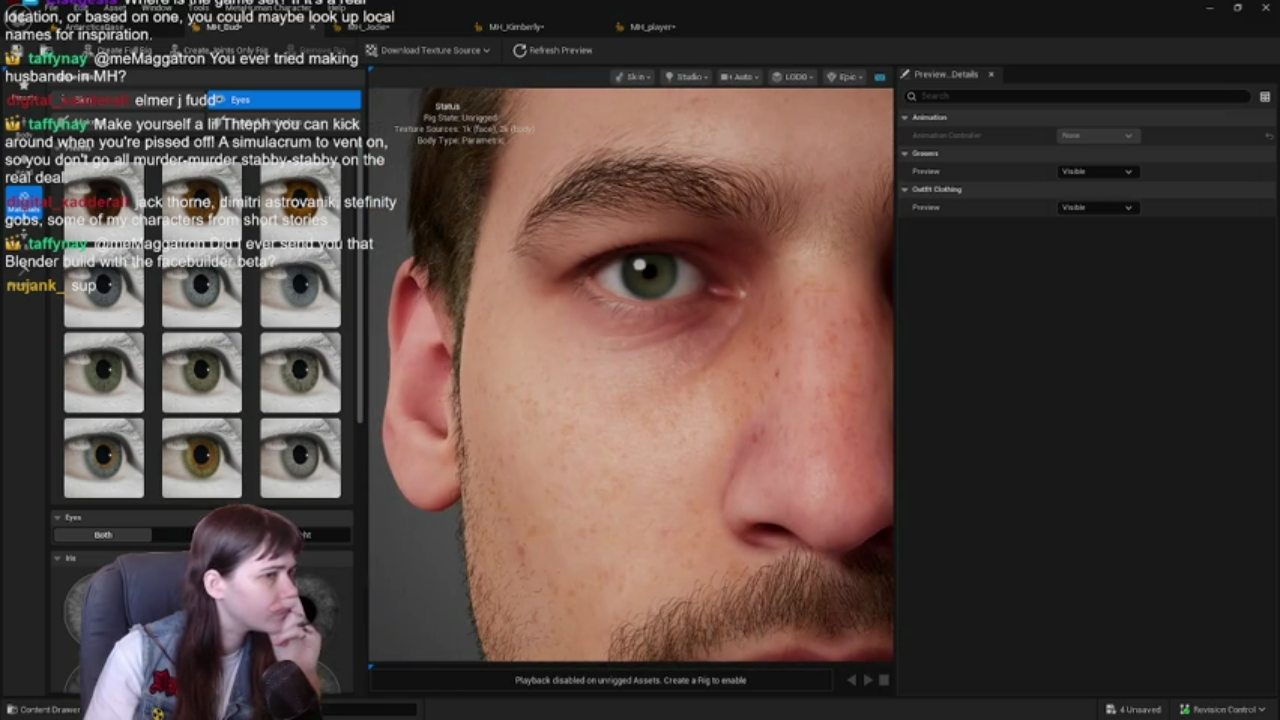
pyautogui.press('f')
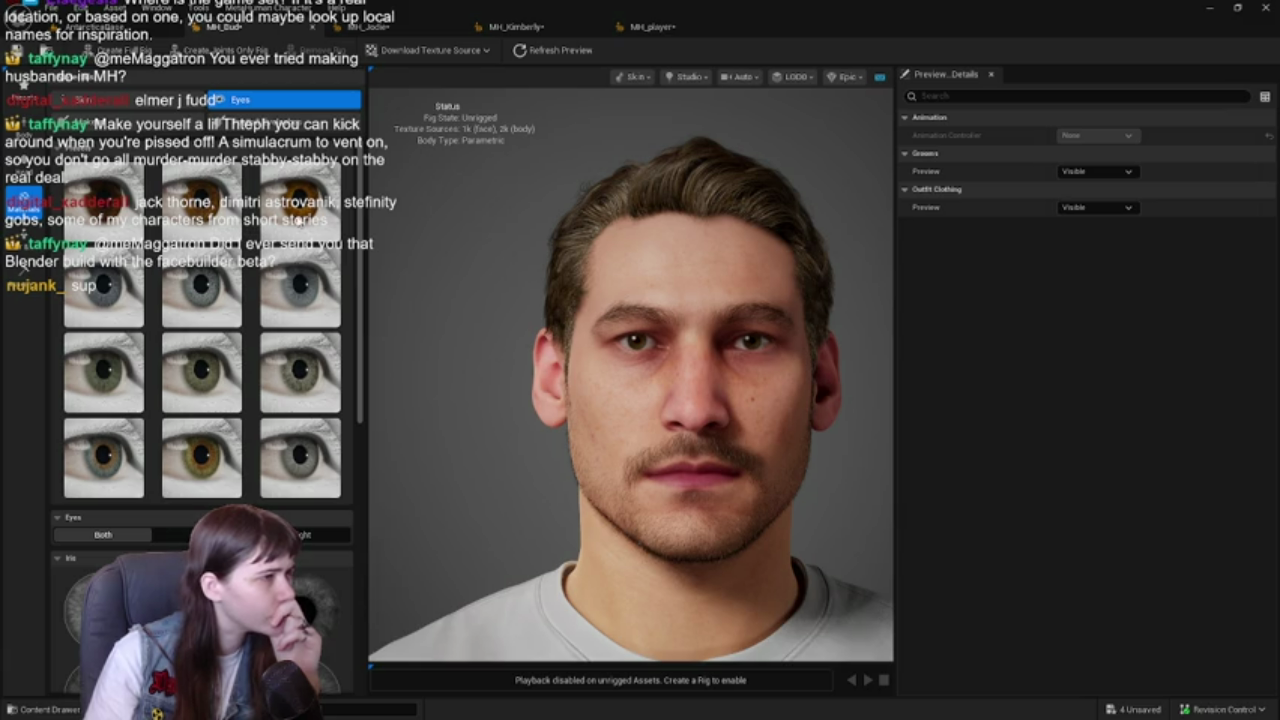
pyautogui.scroll(-10, 200, 415)
pyautogui.scroll(-2, 200, 415)
# - Check the iris Primary and Secondary Color pickers, closing them without changes
pyautogui.click(225, 280)
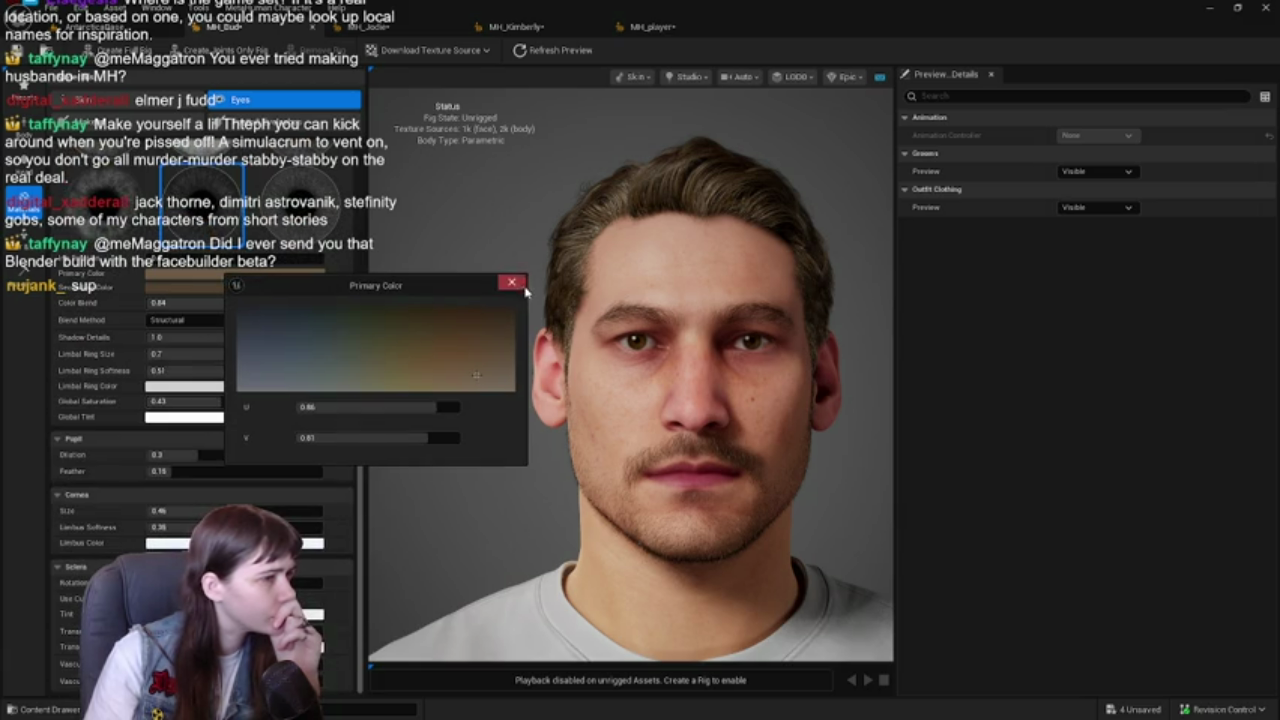
pyautogui.click(511, 283)
pyautogui.click(249, 288)
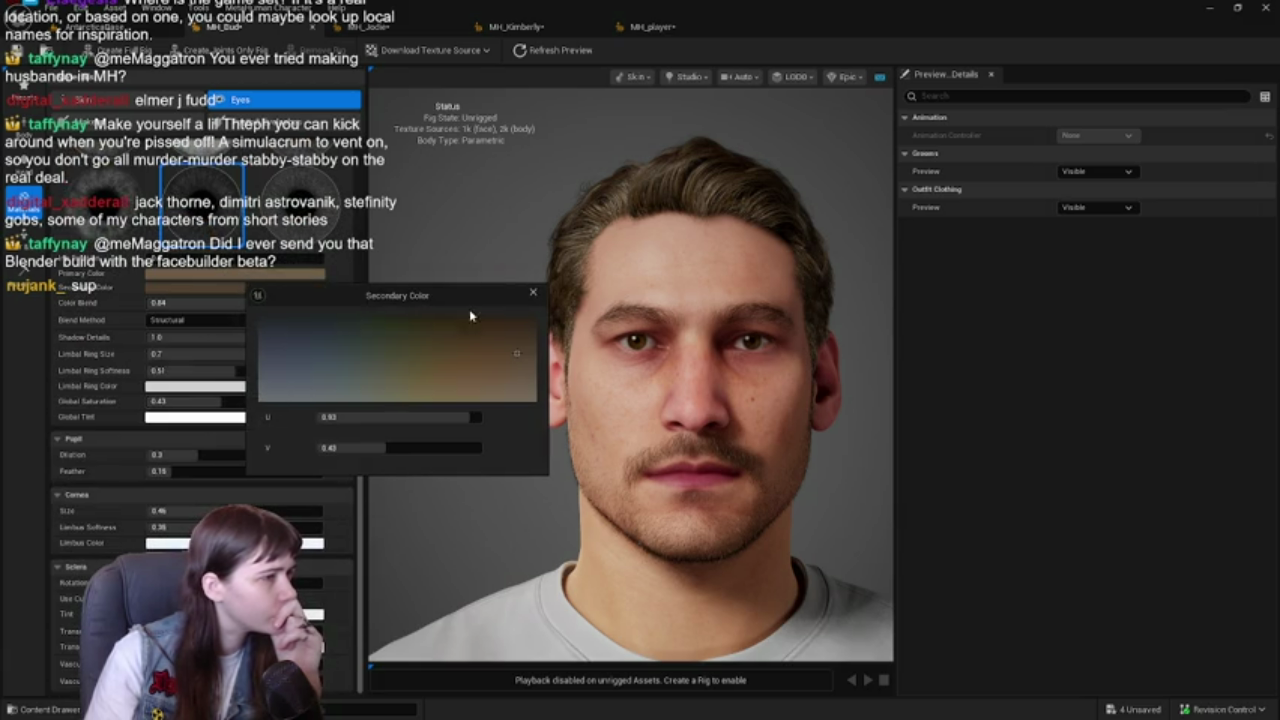
pyautogui.click(535, 296)
pyautogui.click(250, 274)
pyautogui.click(256, 286)
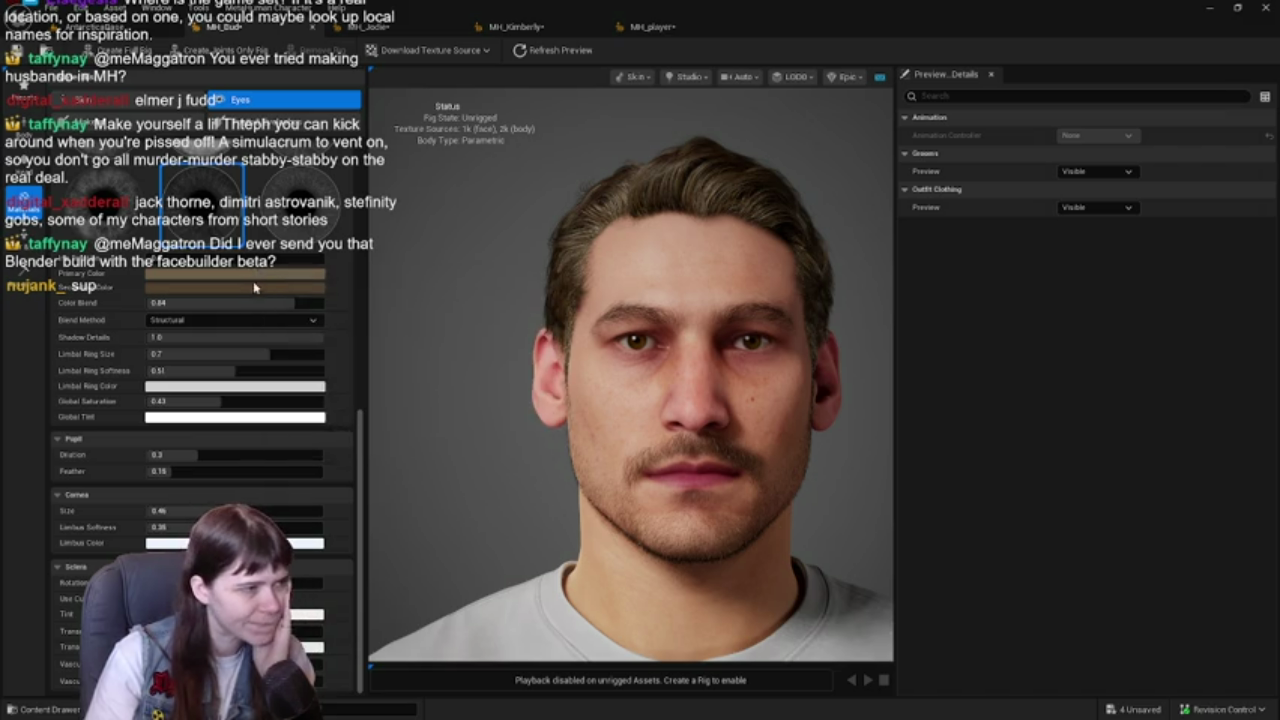
pyautogui.click(256, 286)
pyautogui.click(544, 293)
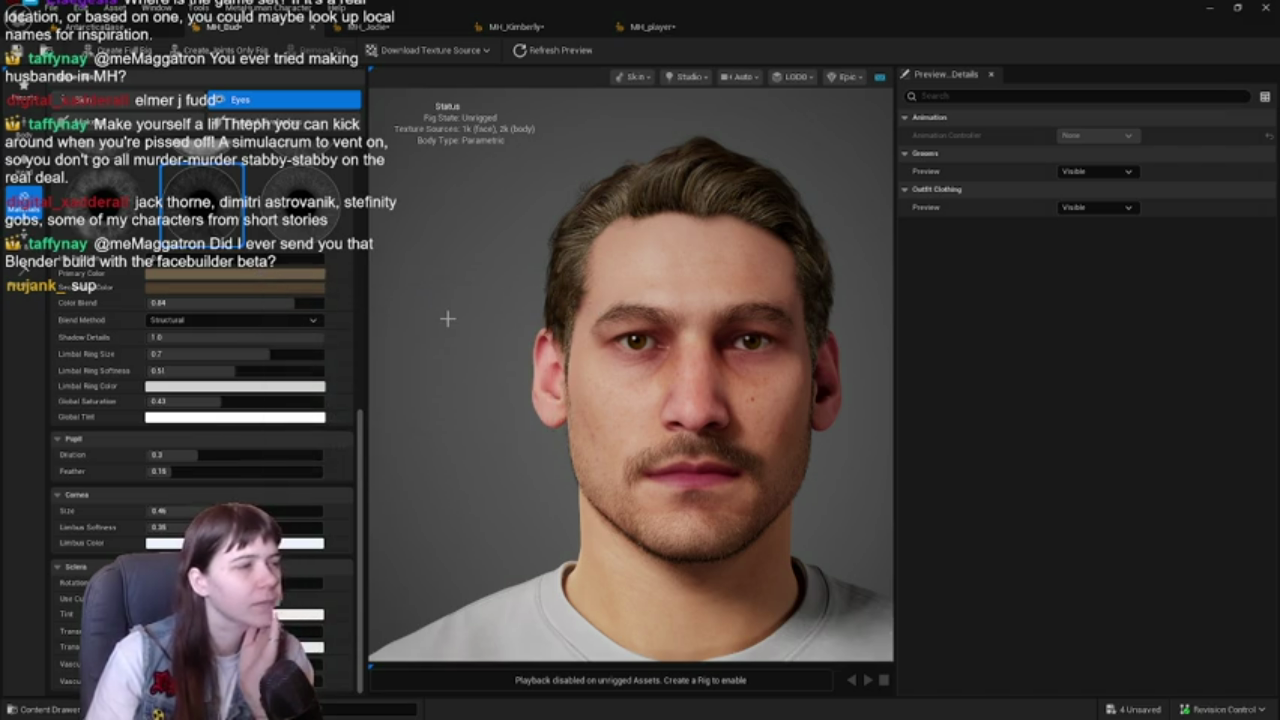
pyautogui.scroll(10, 205, 417)
pyautogui.scroll(3, 205, 417)
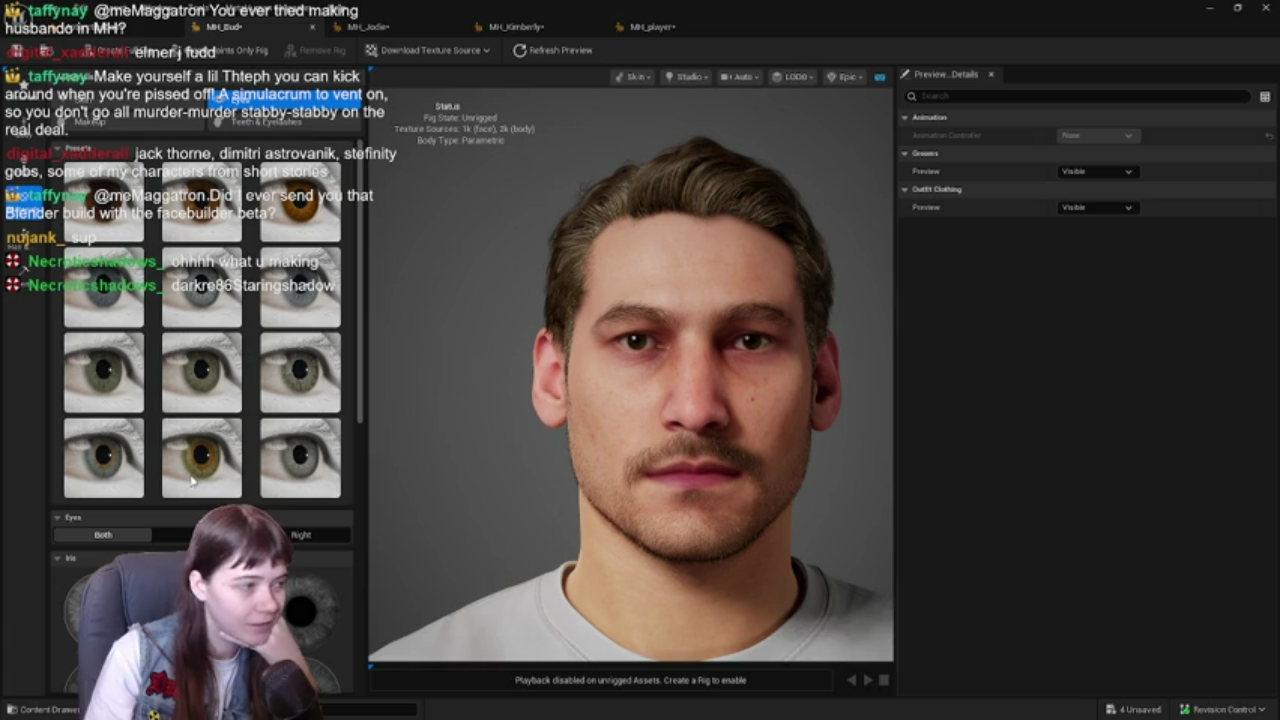
# - Apply blue-grey eye Preset 038 and return to the AntarcticaBase level editor
pyautogui.click(103, 455)
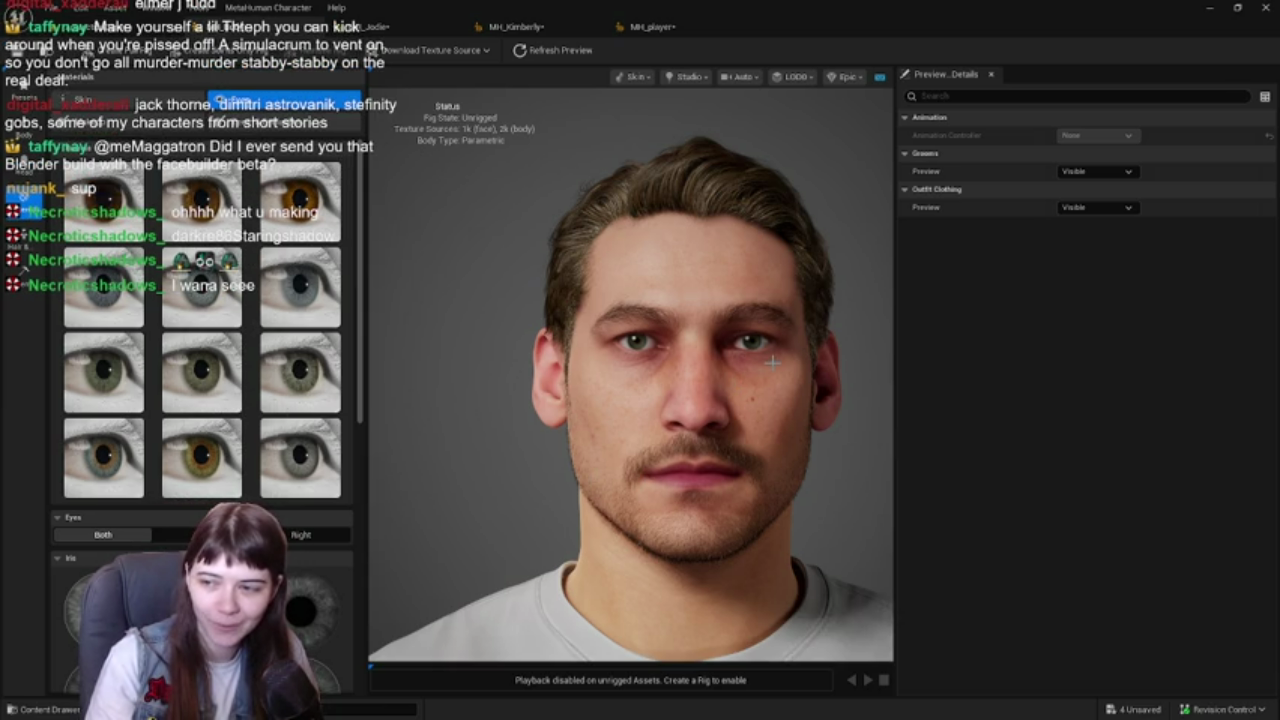
pyautogui.moveTo(771, 352); pyautogui.dragTo(530, 244)
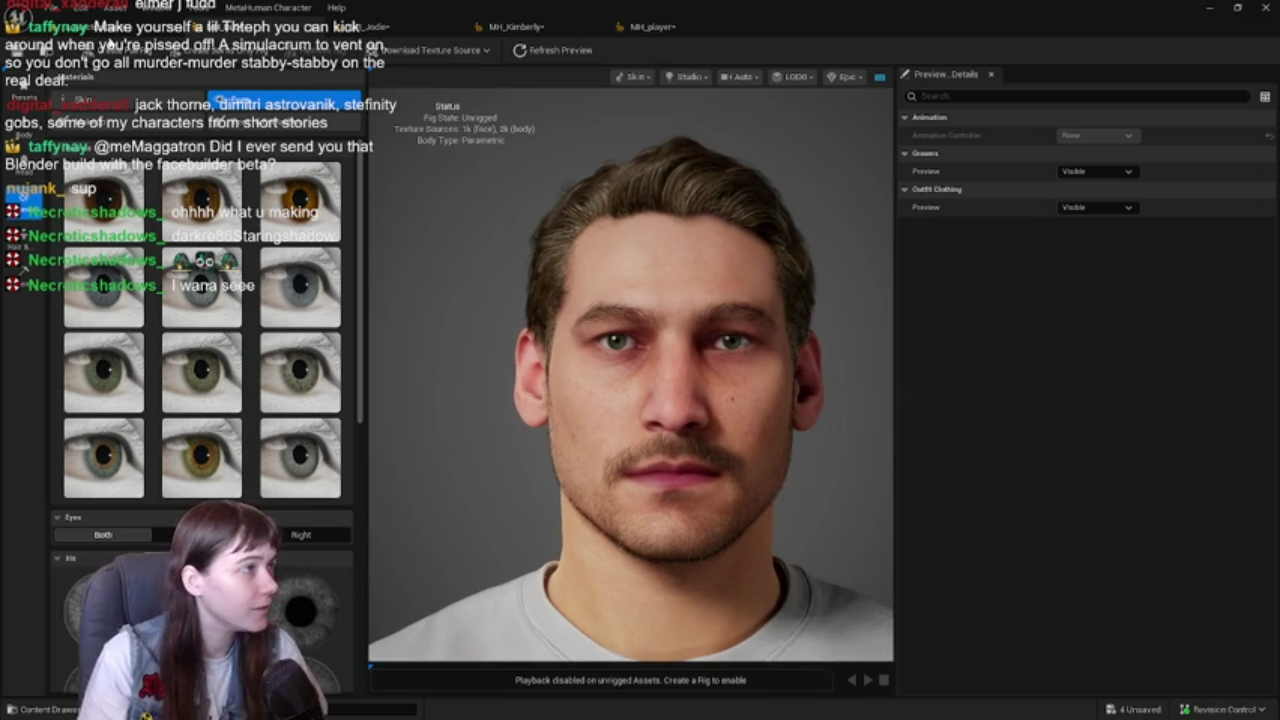
pyautogui.click(70, 28)
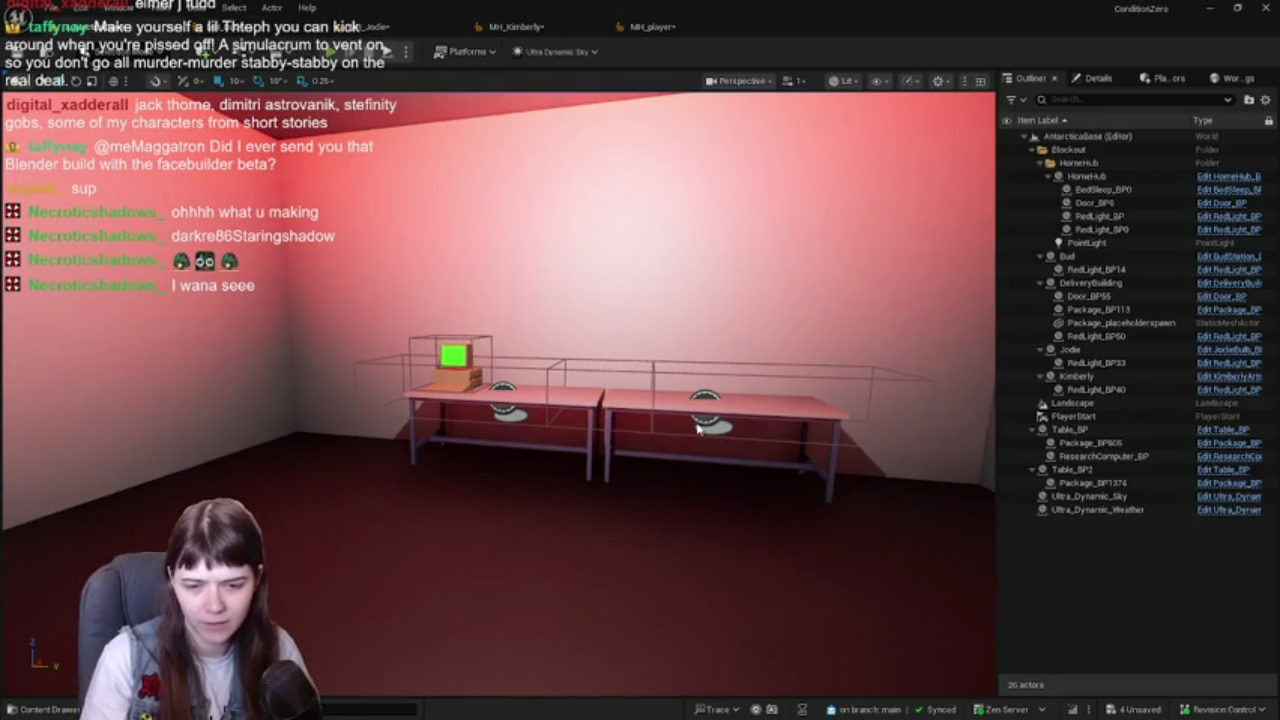
# - Start Play In Editor and run the mannequin up the snowy valley to the building's stairs
pyautogui.hotkey('alt', 'p')
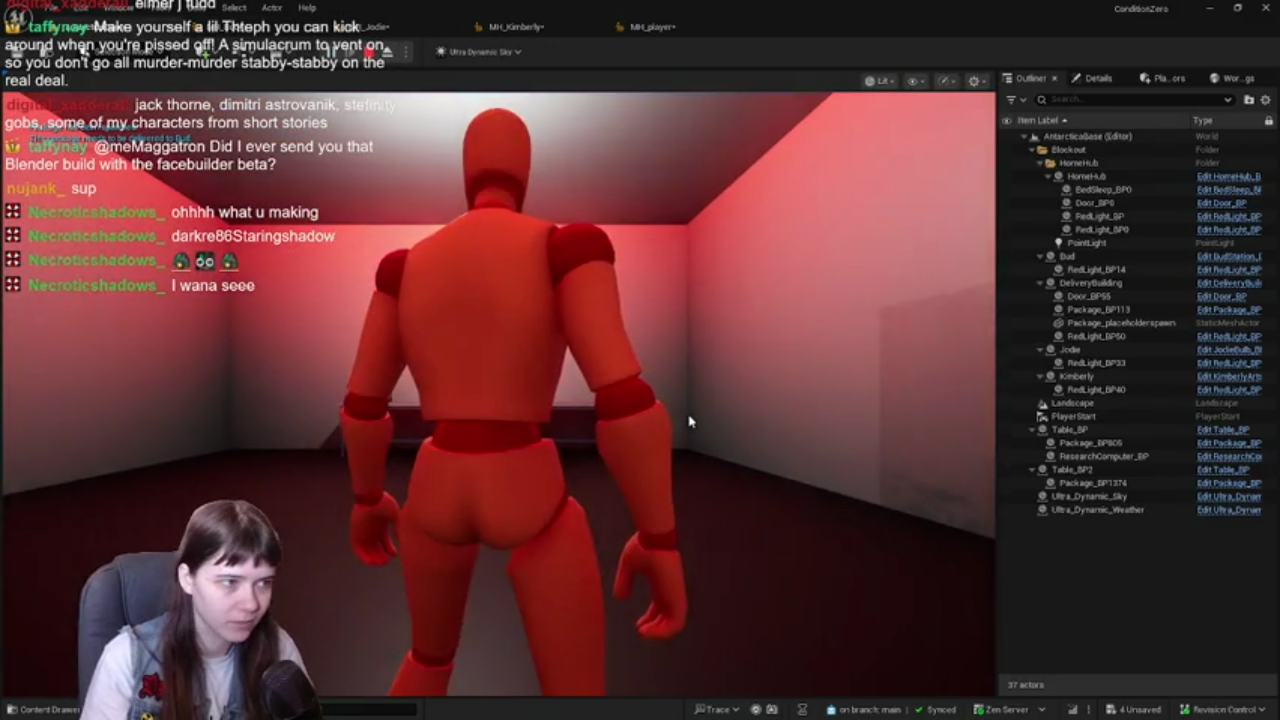
pyautogui.press('w')
pyautogui.press('w')
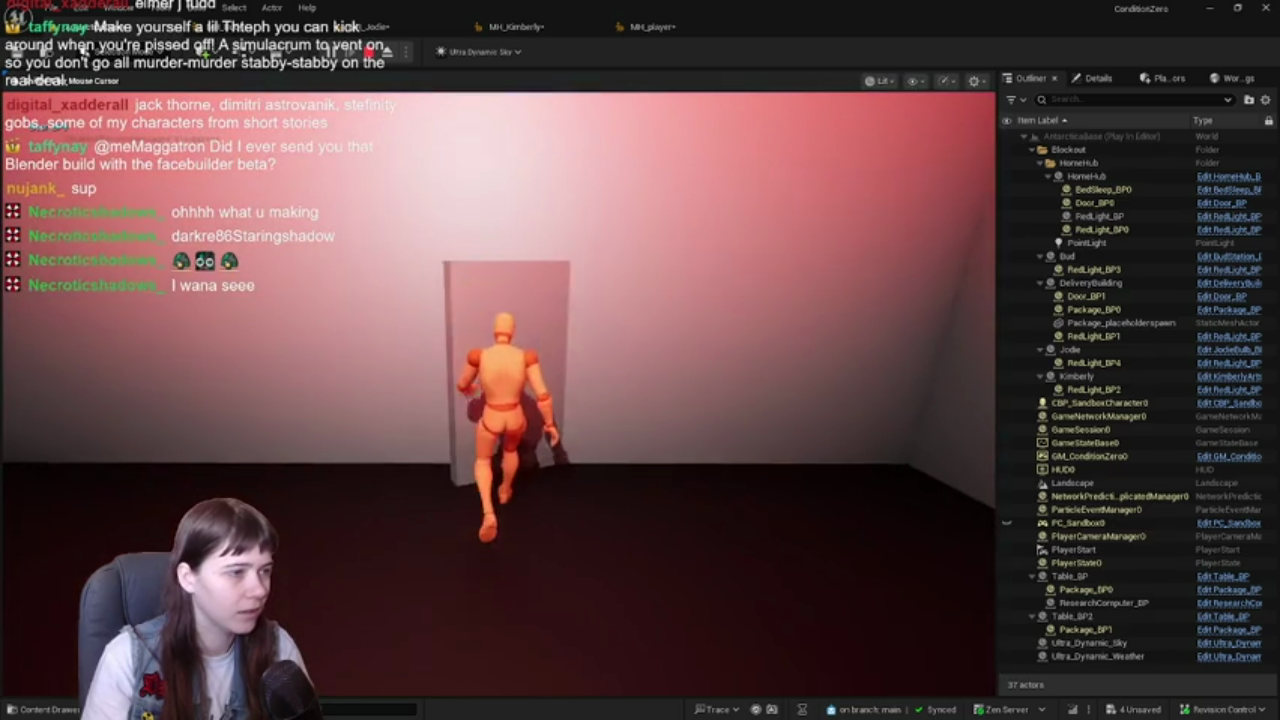
pyautogui.press('w')
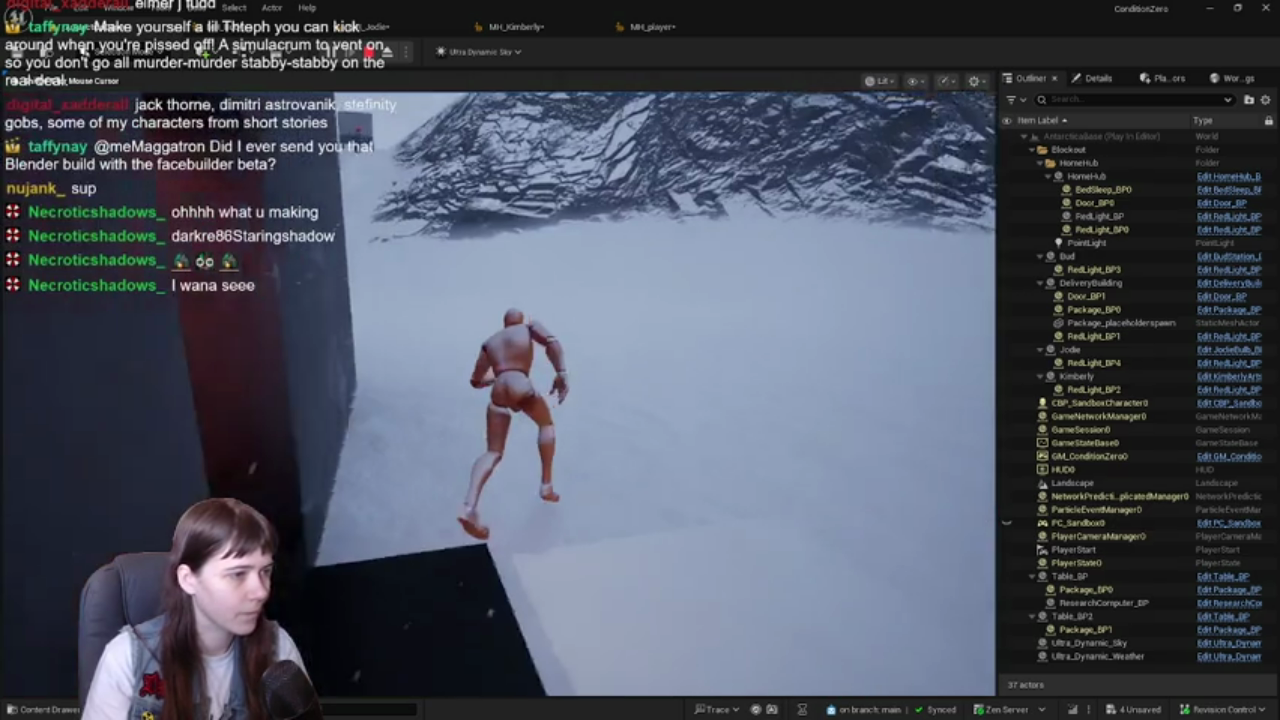
pyautogui.press('w')
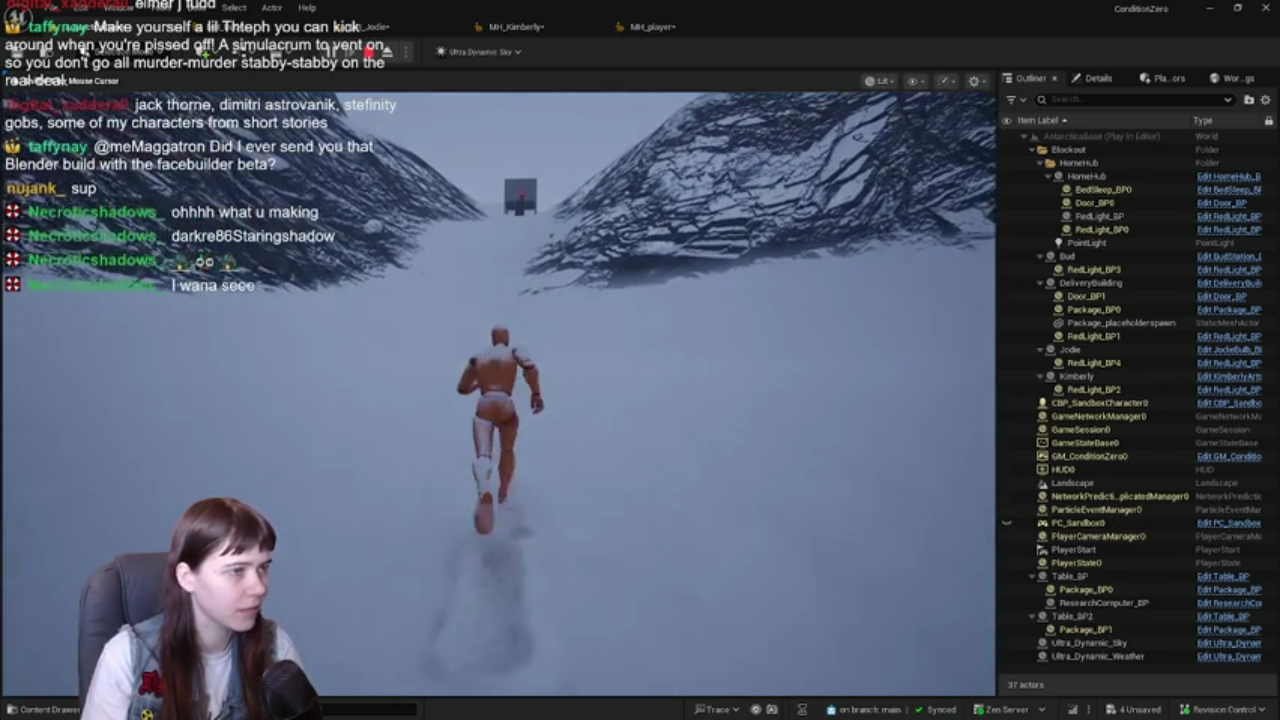
pyautogui.press('w')
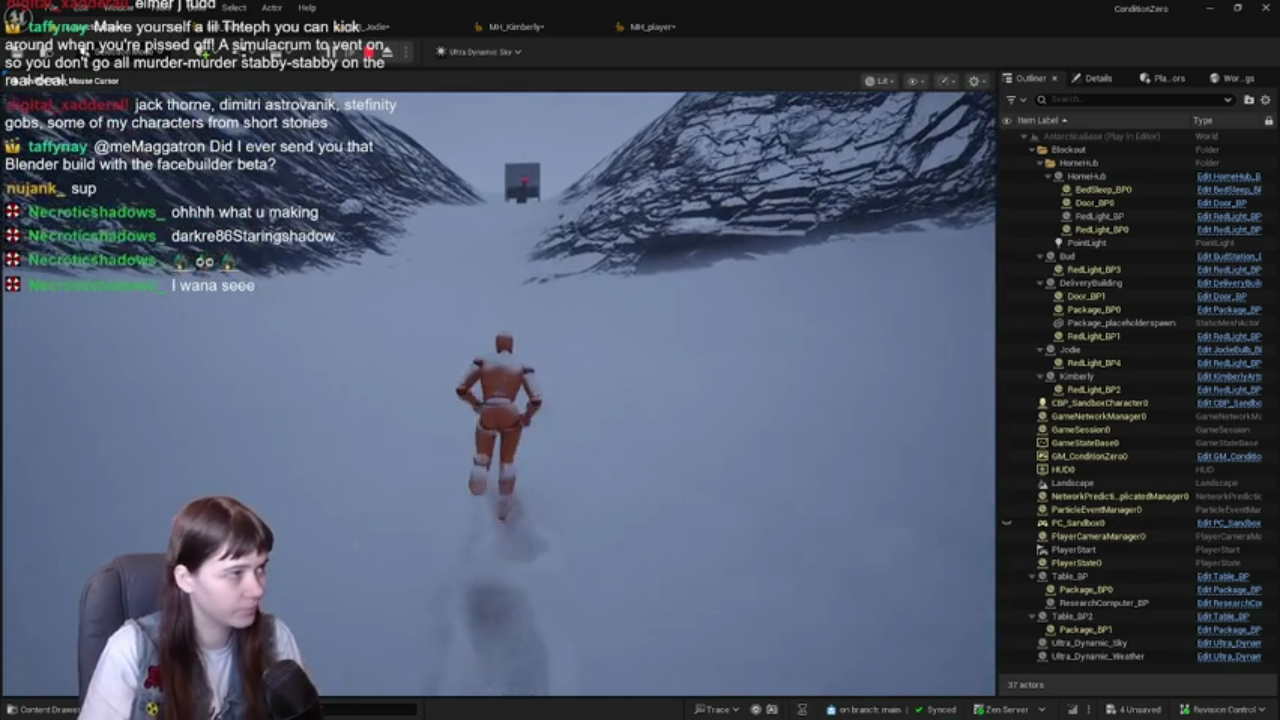
pyautogui.press('w')
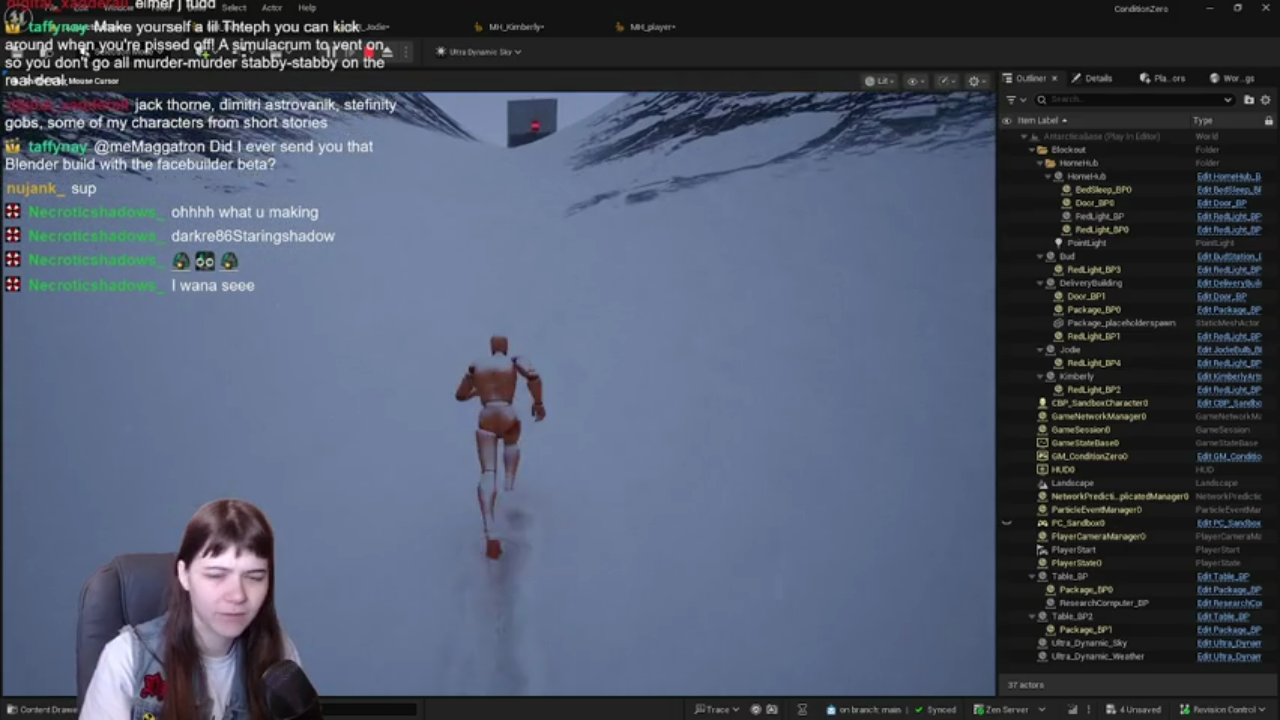
pyautogui.press('w')
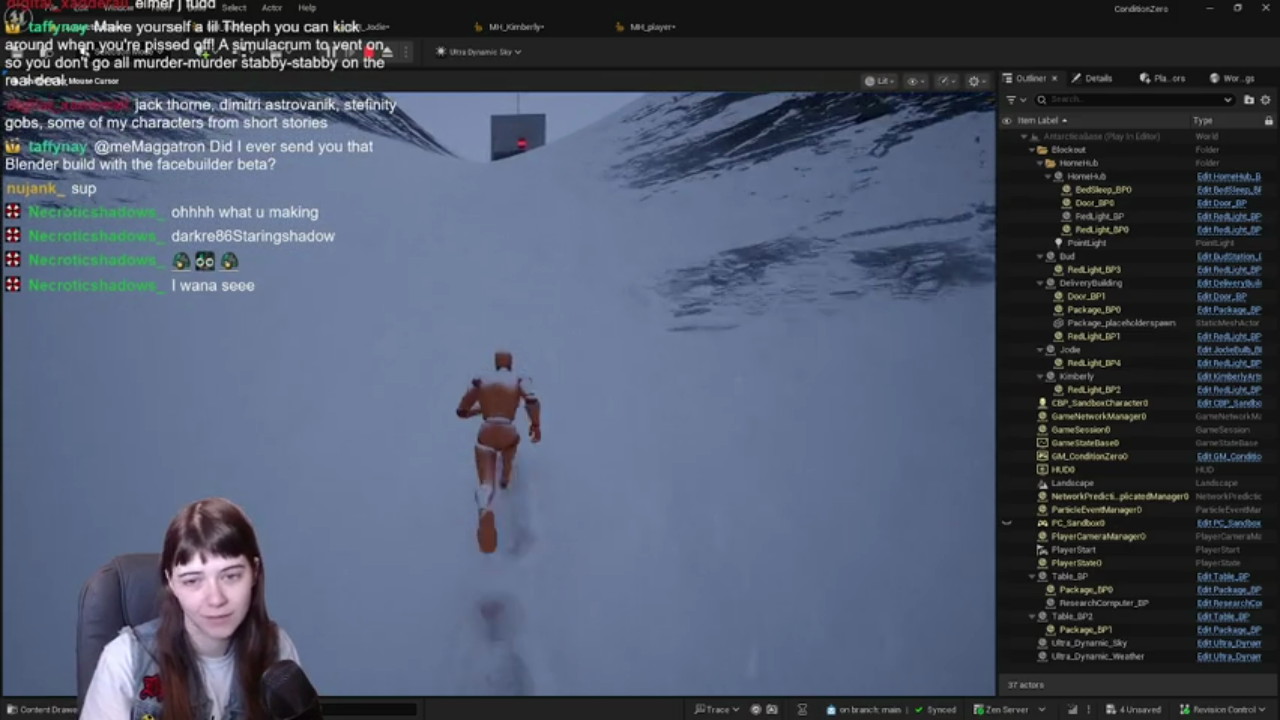
pyautogui.press('w')
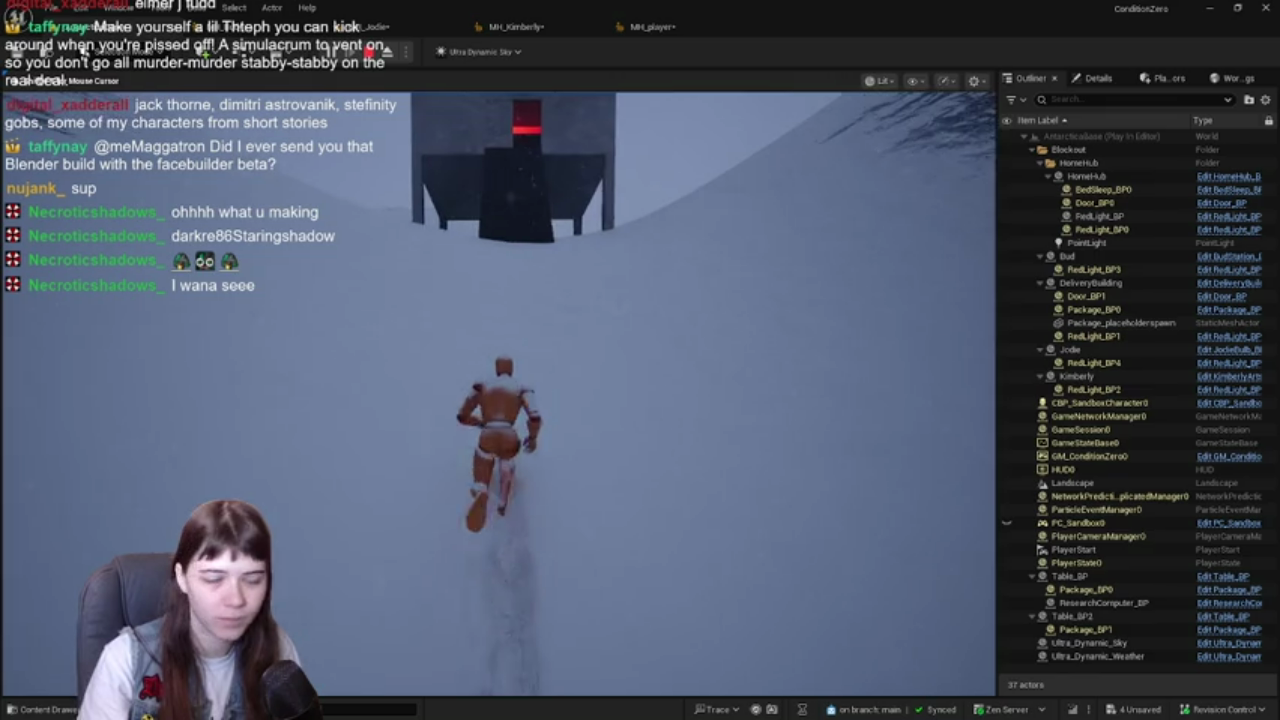
pyautogui.press('w')
pyautogui.press('w')
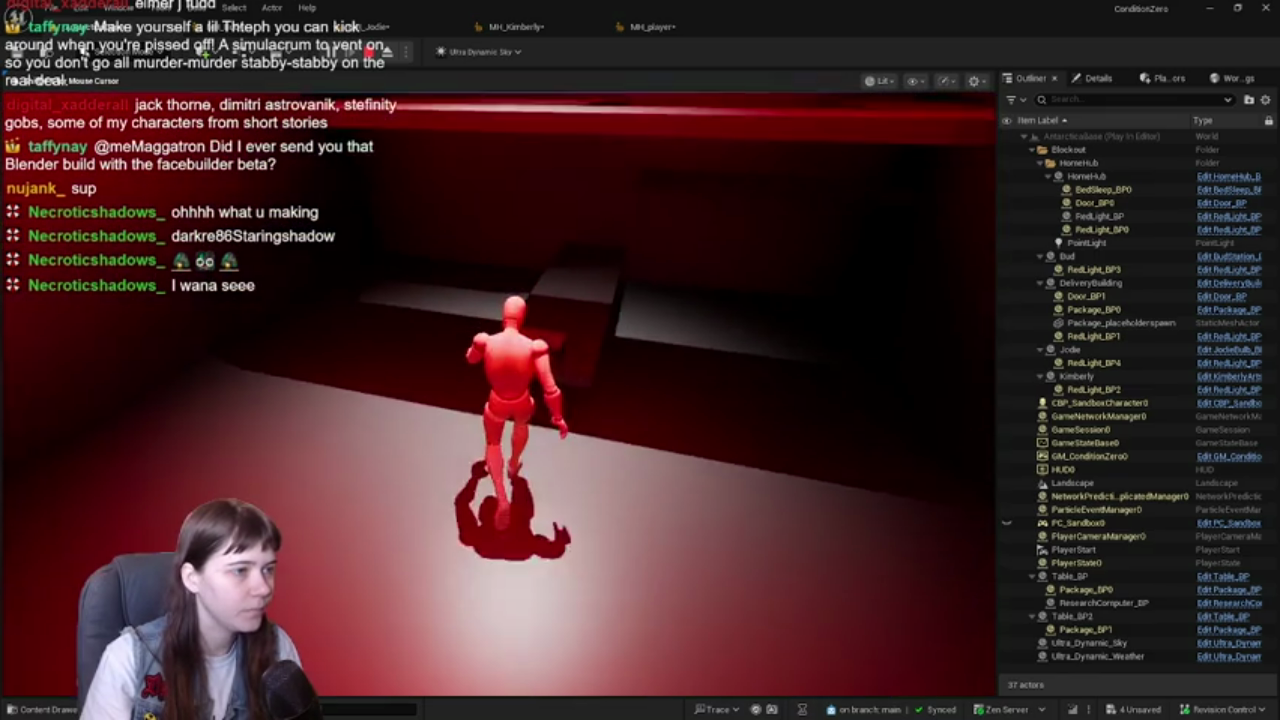
# - Carry the package from the red room across the snow toward the box building
pyautogui.press('w')
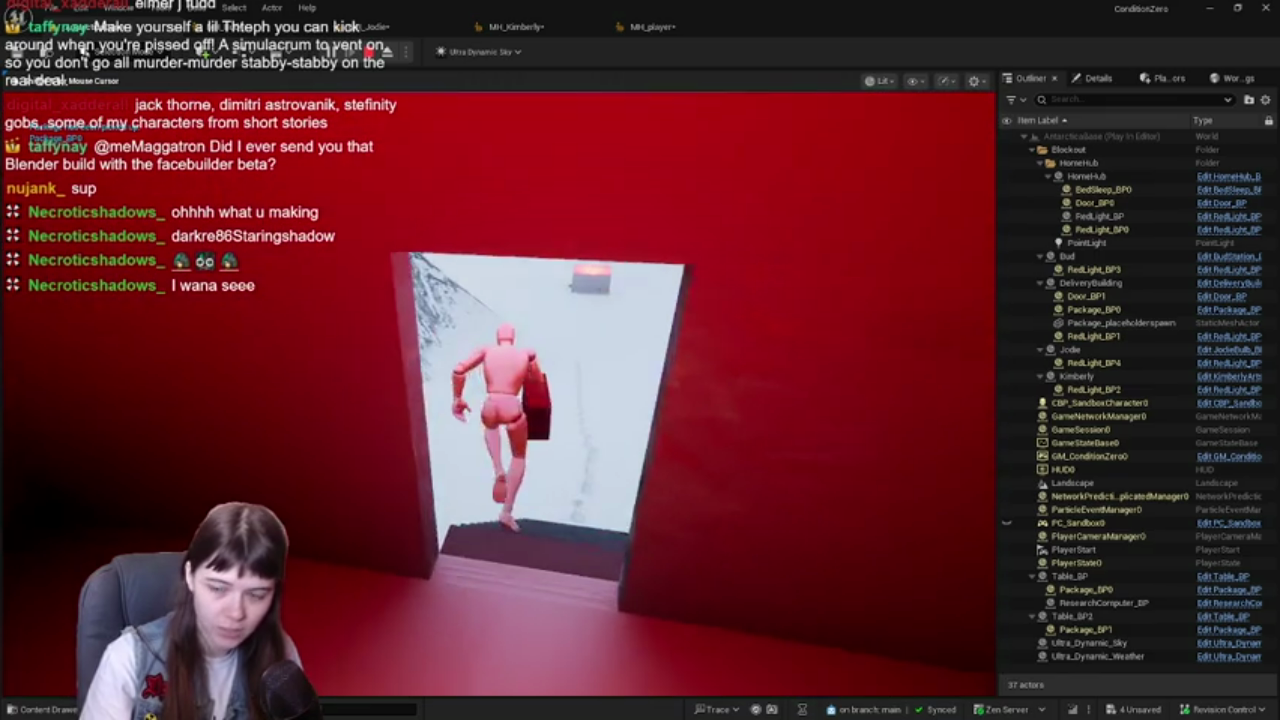
pyautogui.press('w')
pyautogui.press('w')
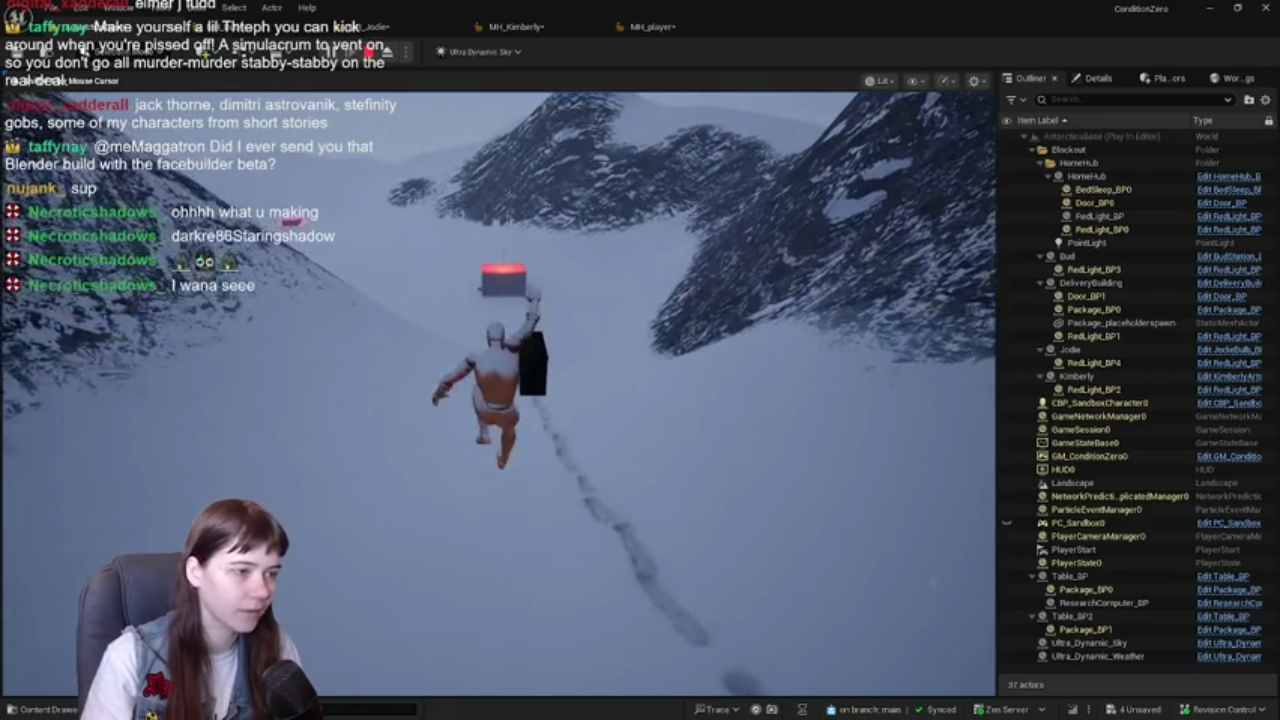
pyautogui.press('w')
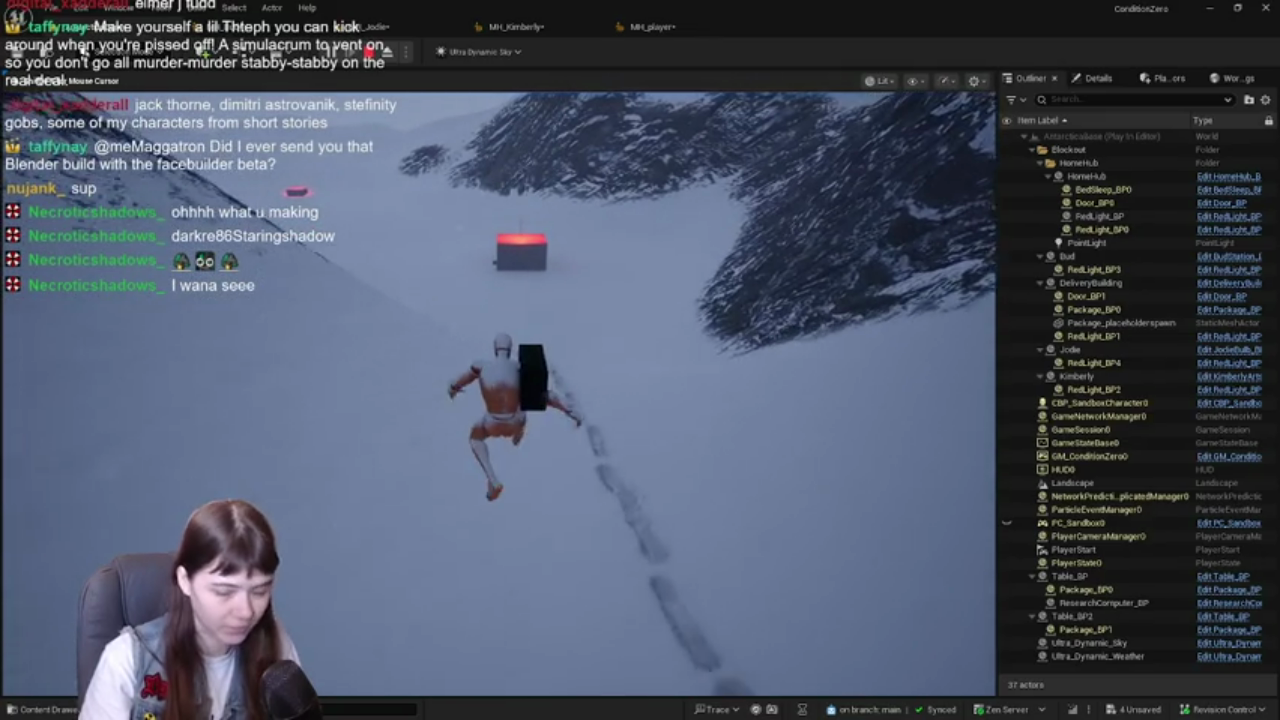
pyautogui.press('w')
pyautogui.press('w')
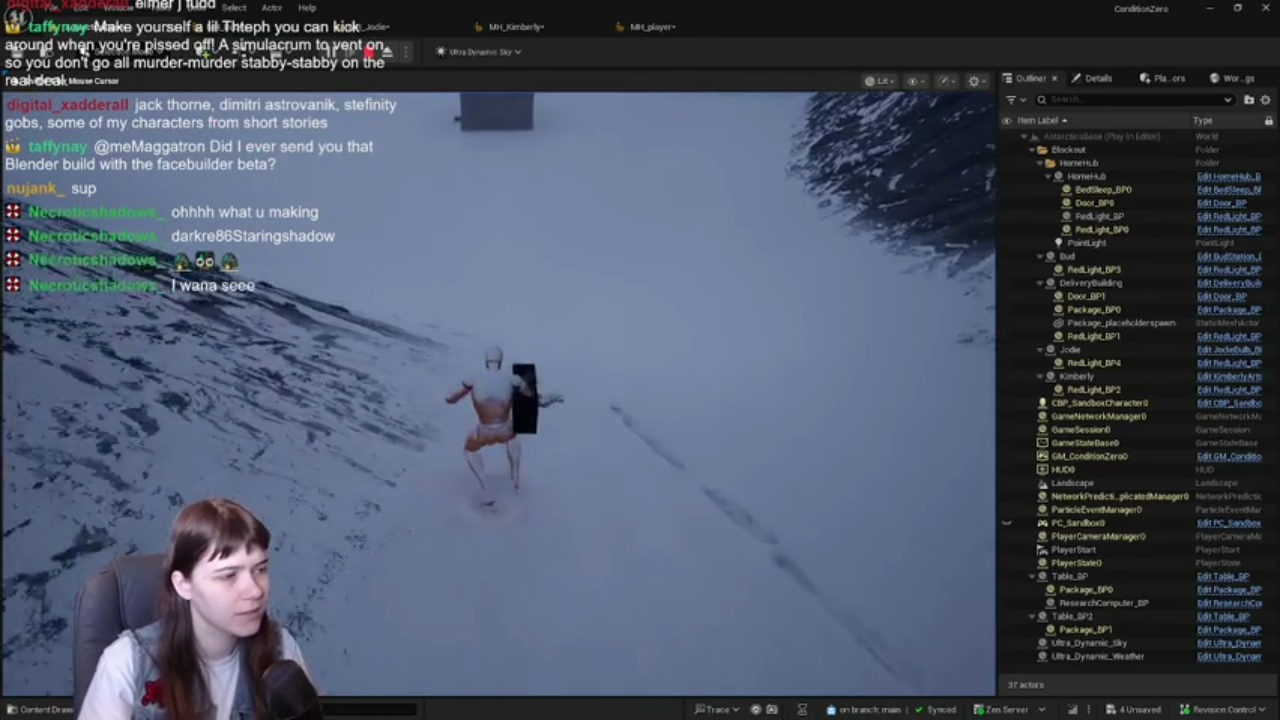
pyautogui.press('w')
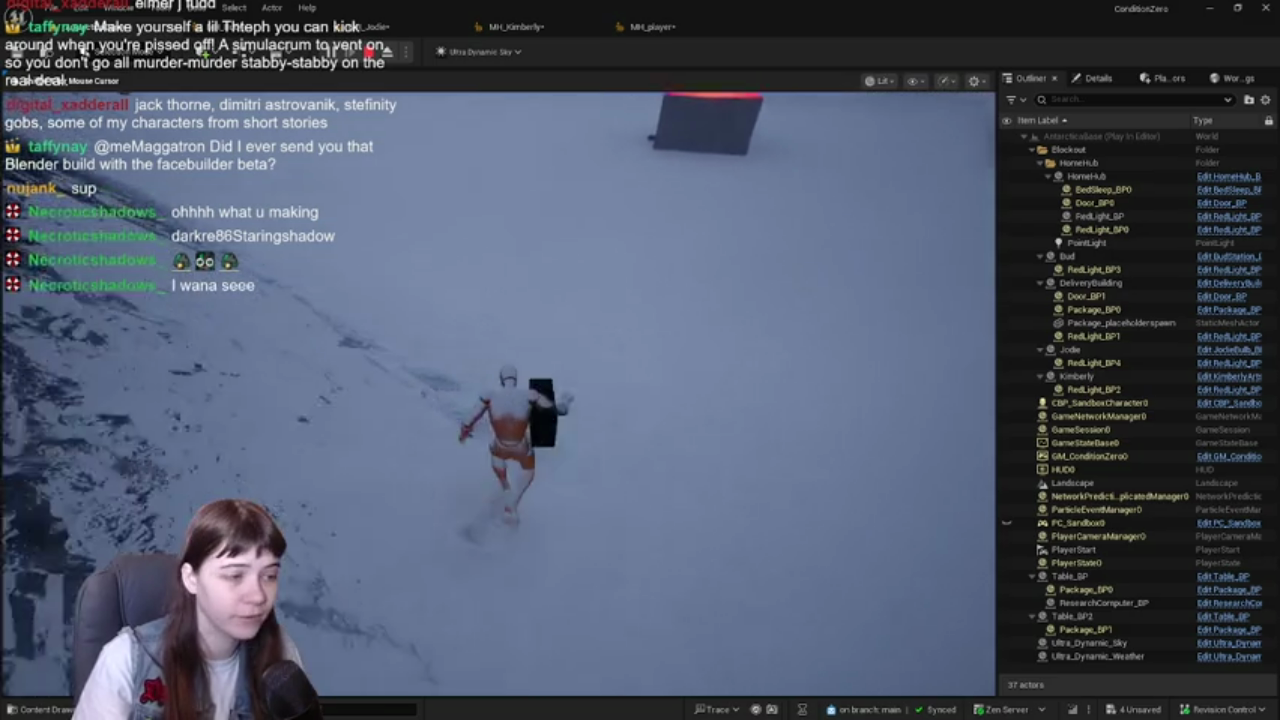
pyautogui.press('w')
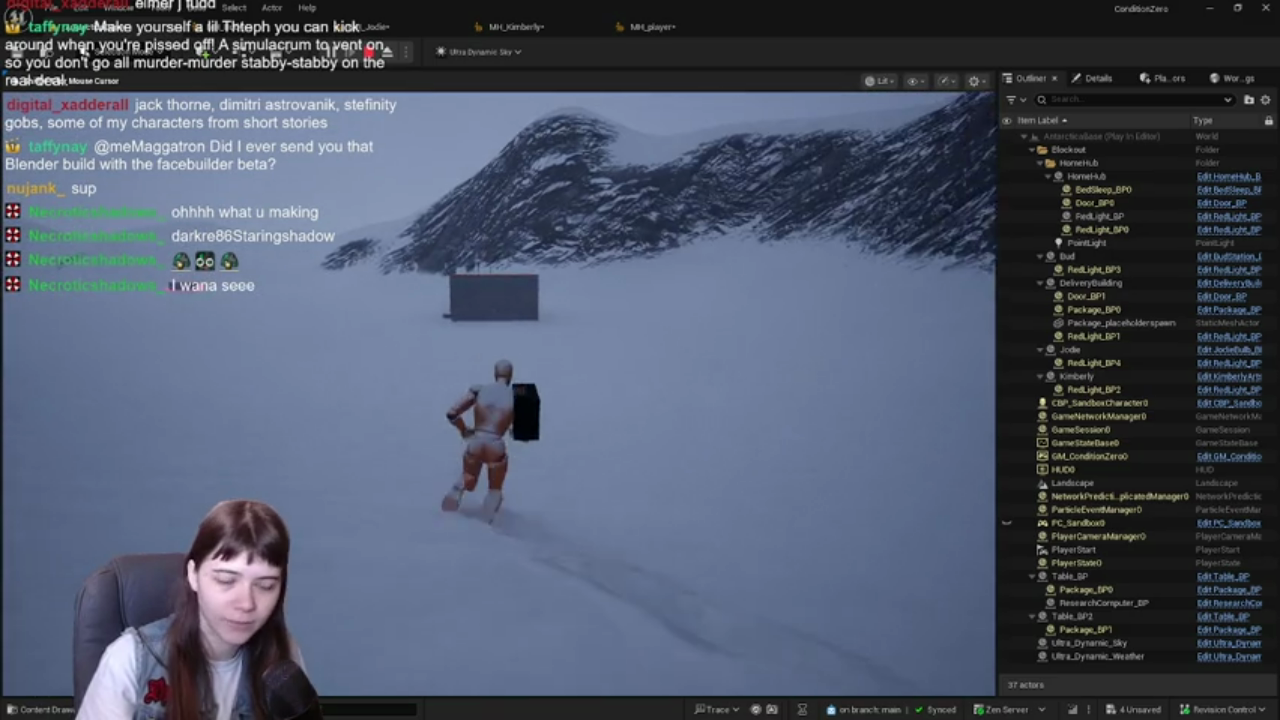
pyautogui.press('w')
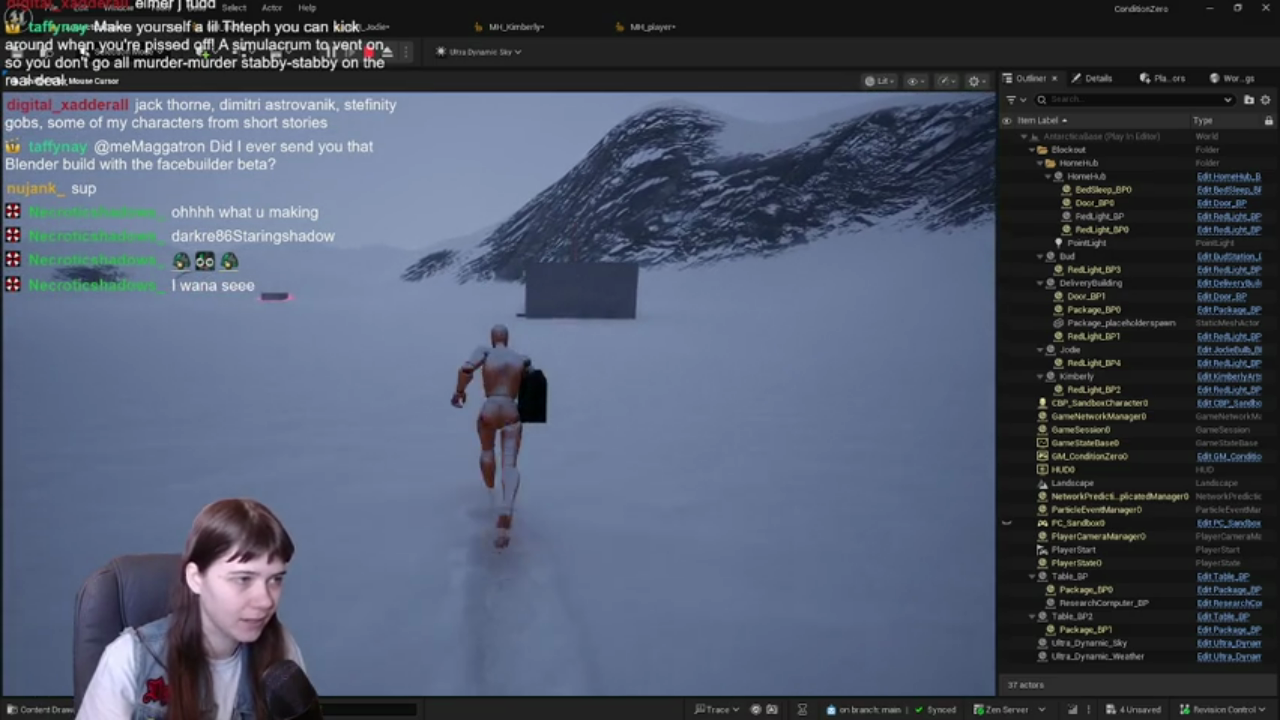
pyautogui.press('w')
pyautogui.press('w')
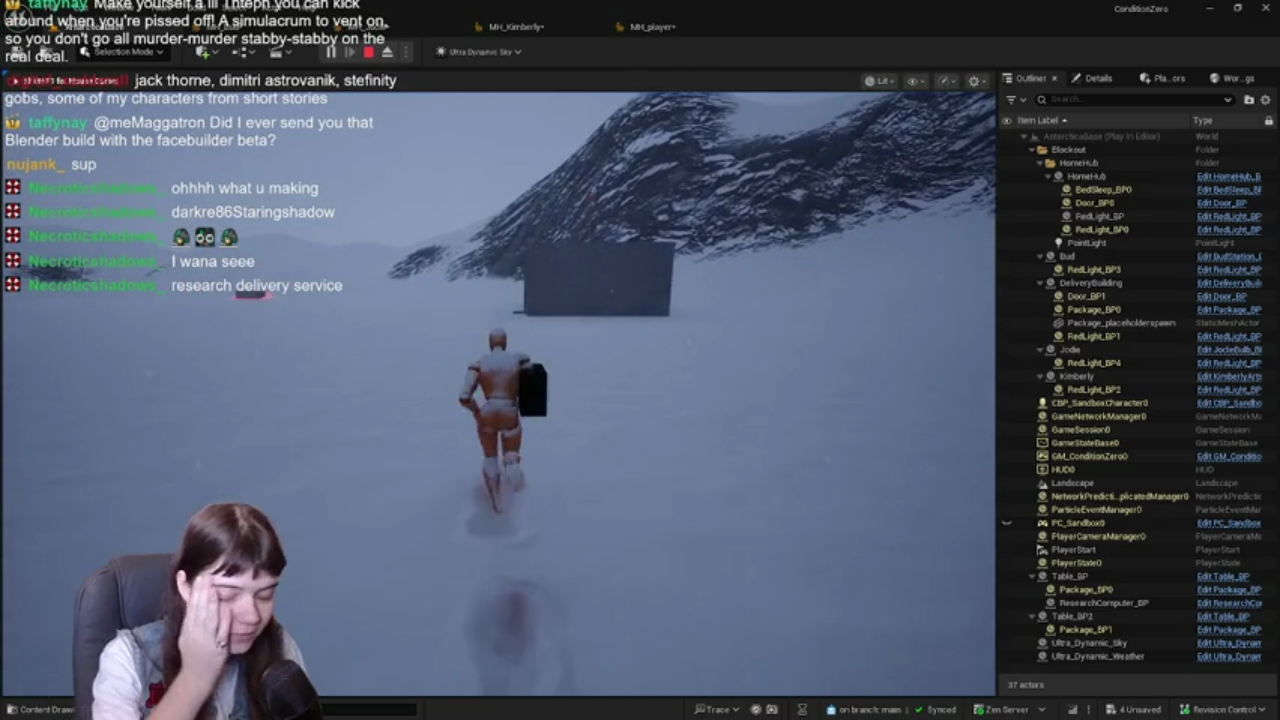
pyautogui.press('w')
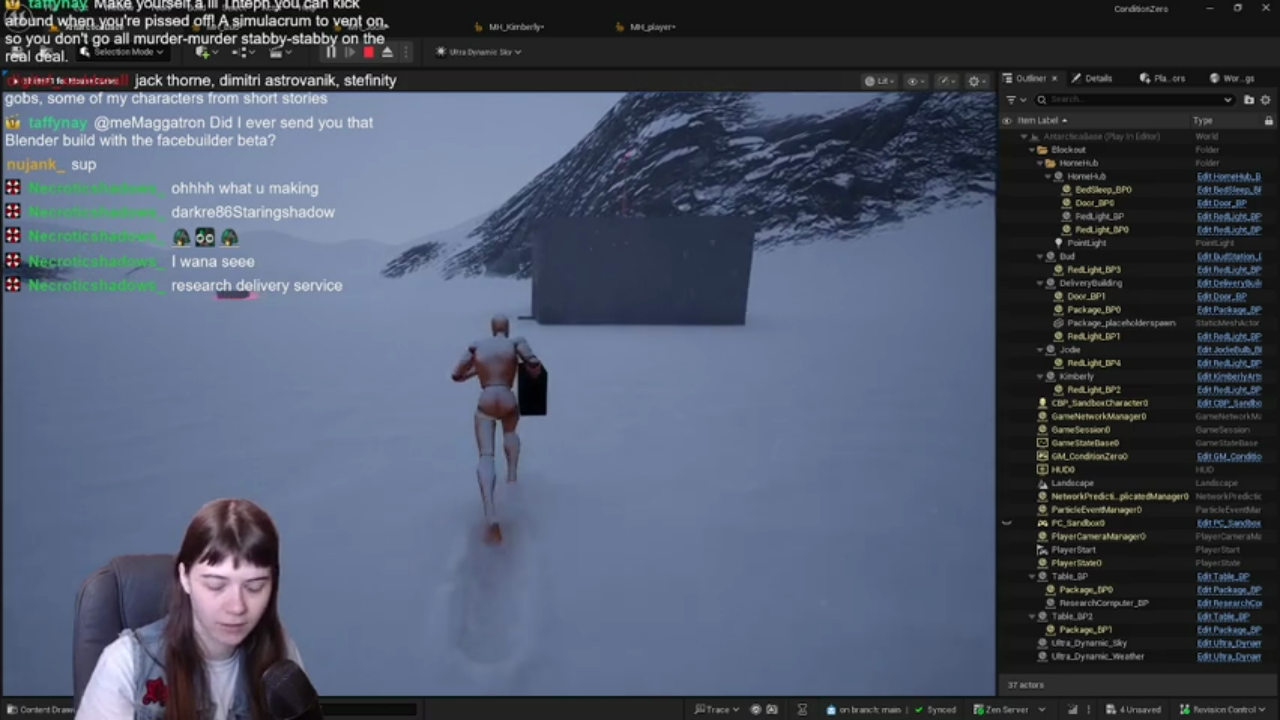
# - Run the mannequin through the red-lit doorway into the room toward the tables
pyautogui.press('w')
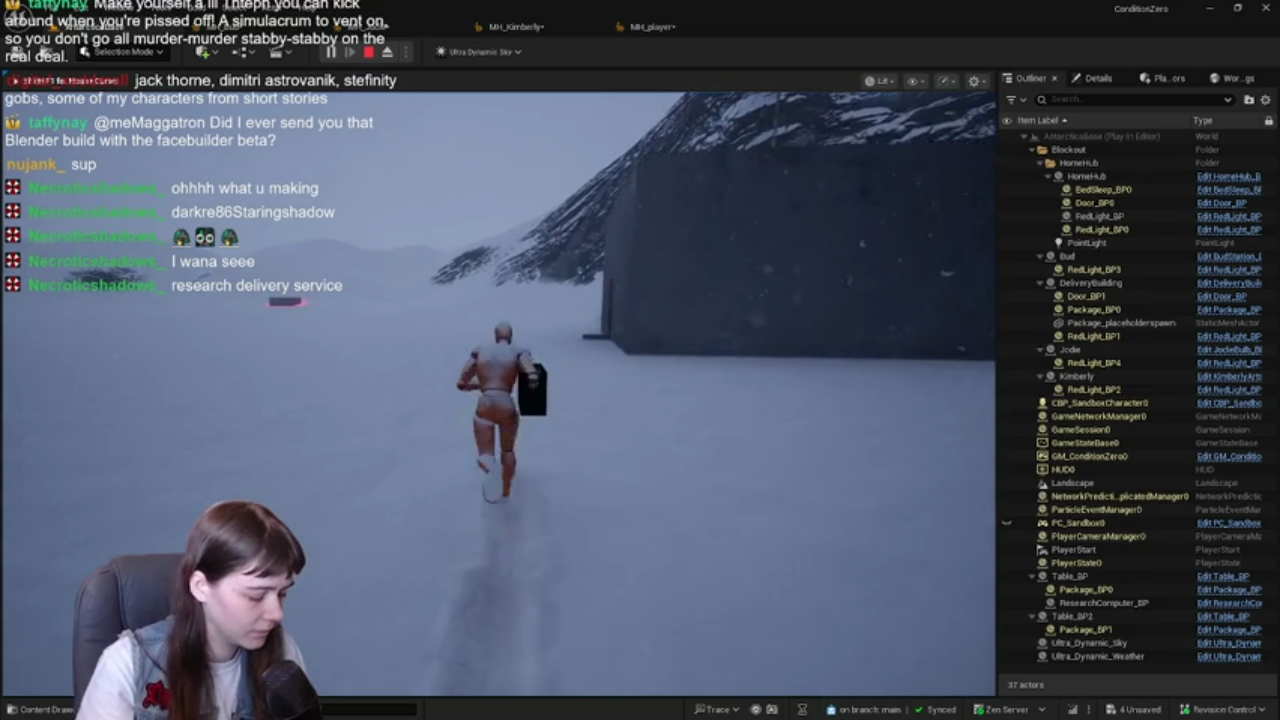
pyautogui.press('w')
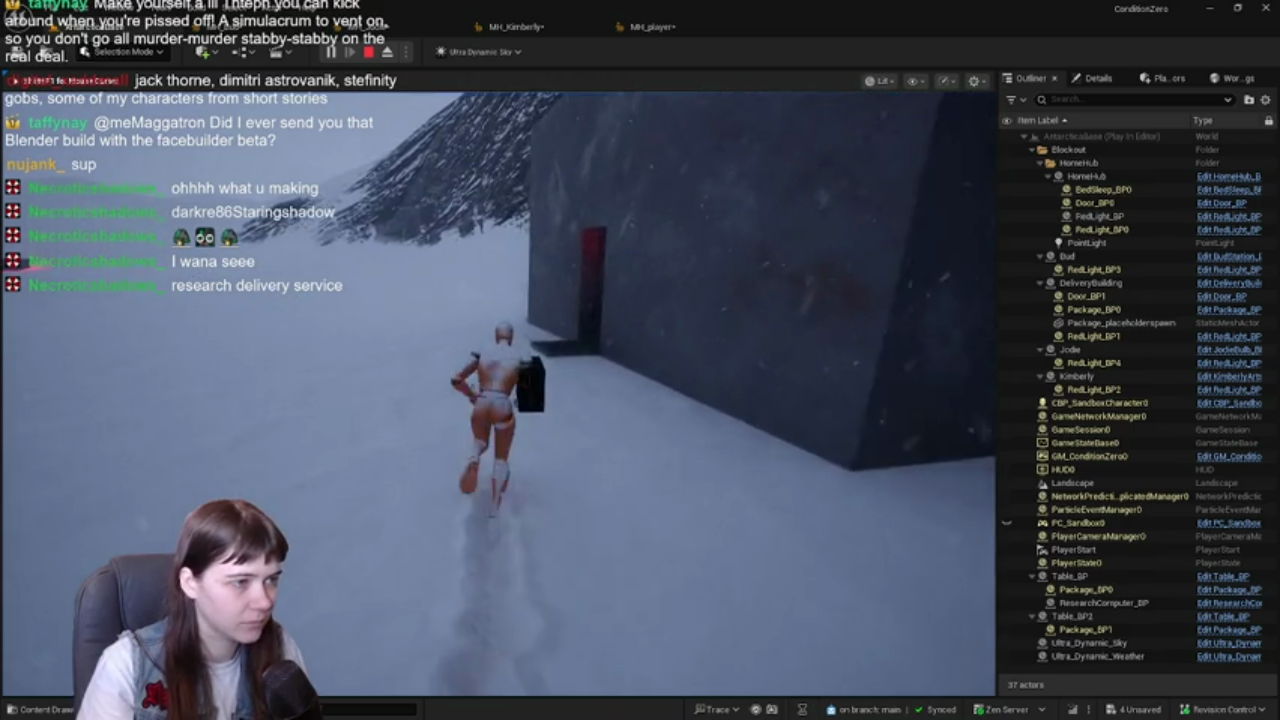
pyautogui.press('w')
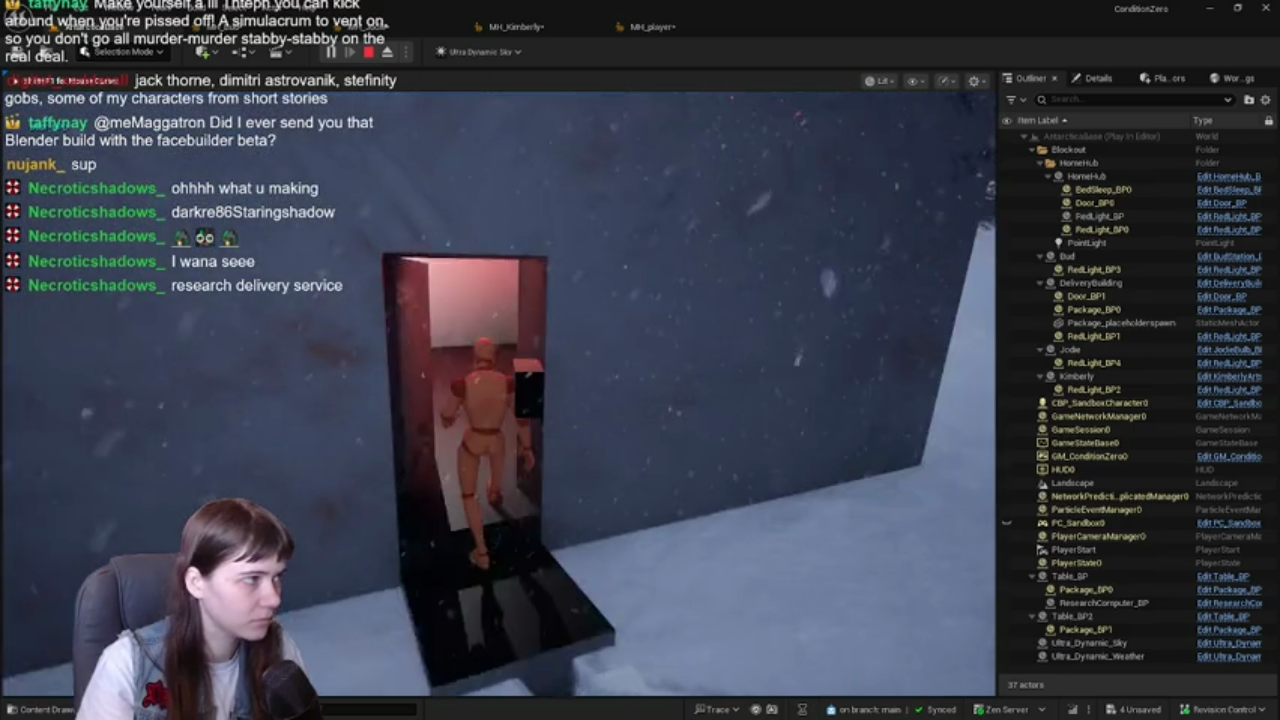
pyautogui.press('w')
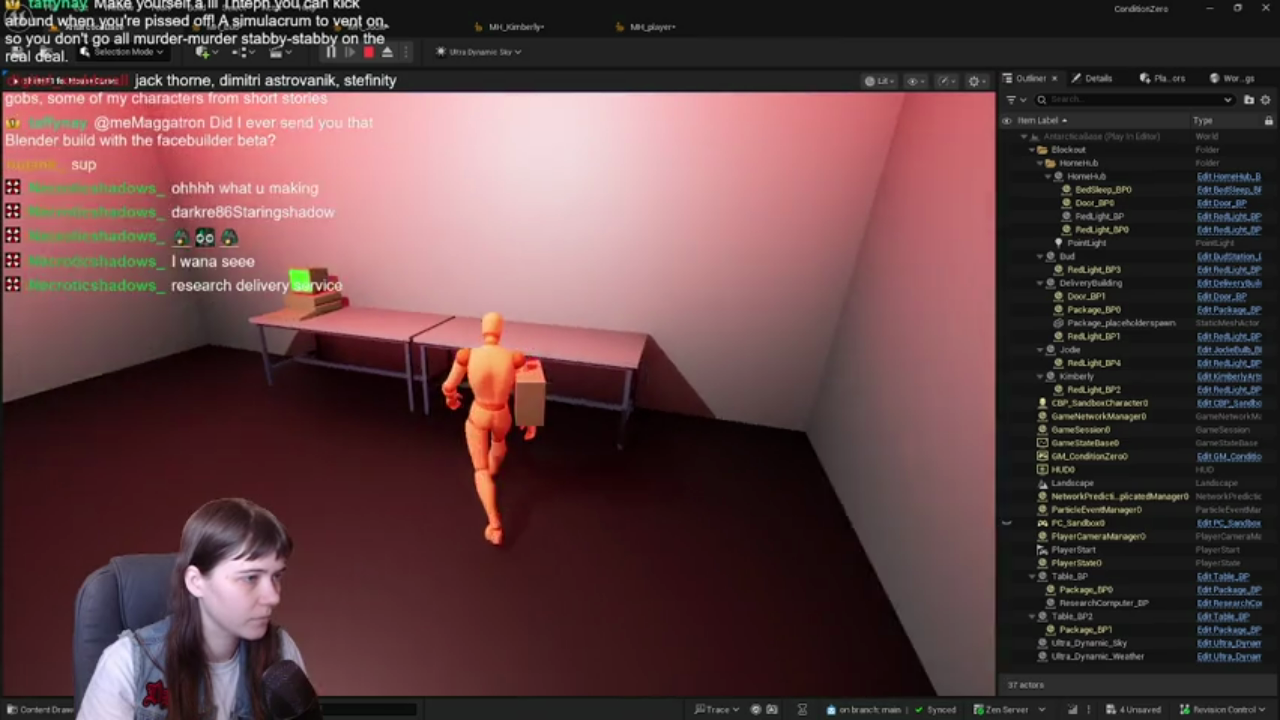
# - Pick up the package and set it back down on the table
pyautogui.press('s')
pyautogui.press('w')
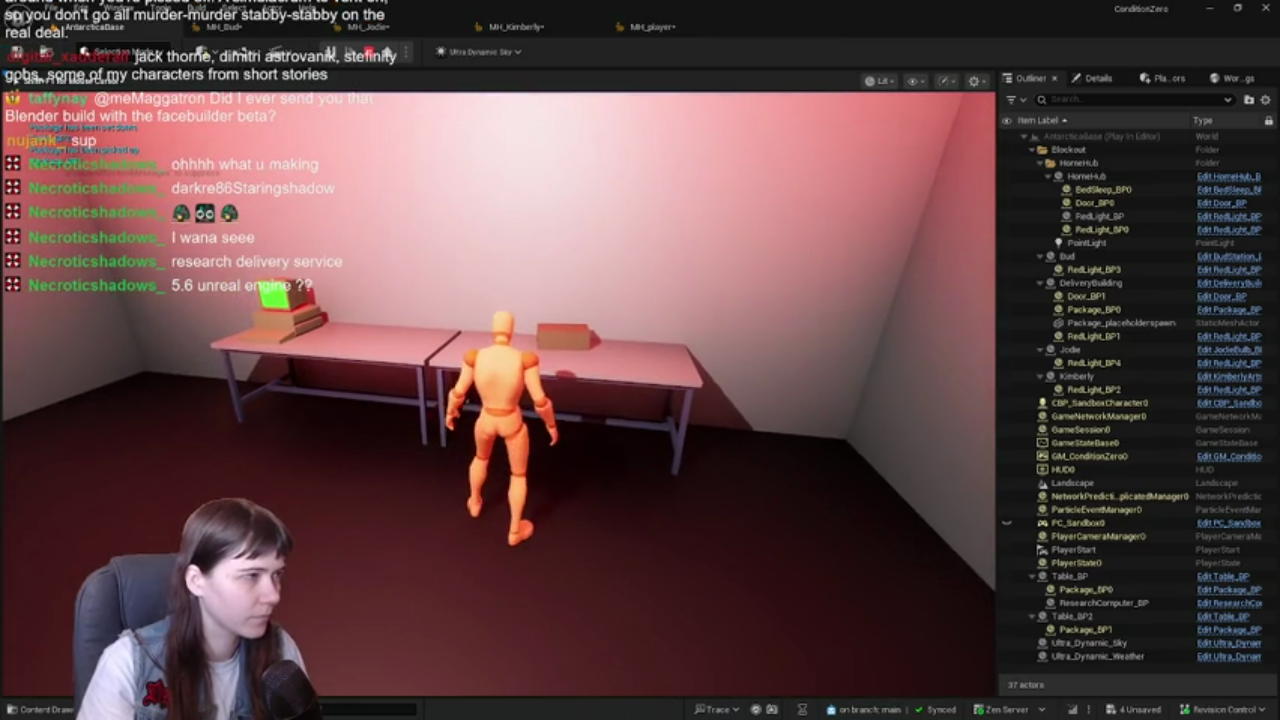
pyautogui.press('e')
pyautogui.press('e')
pyautogui.press('s')
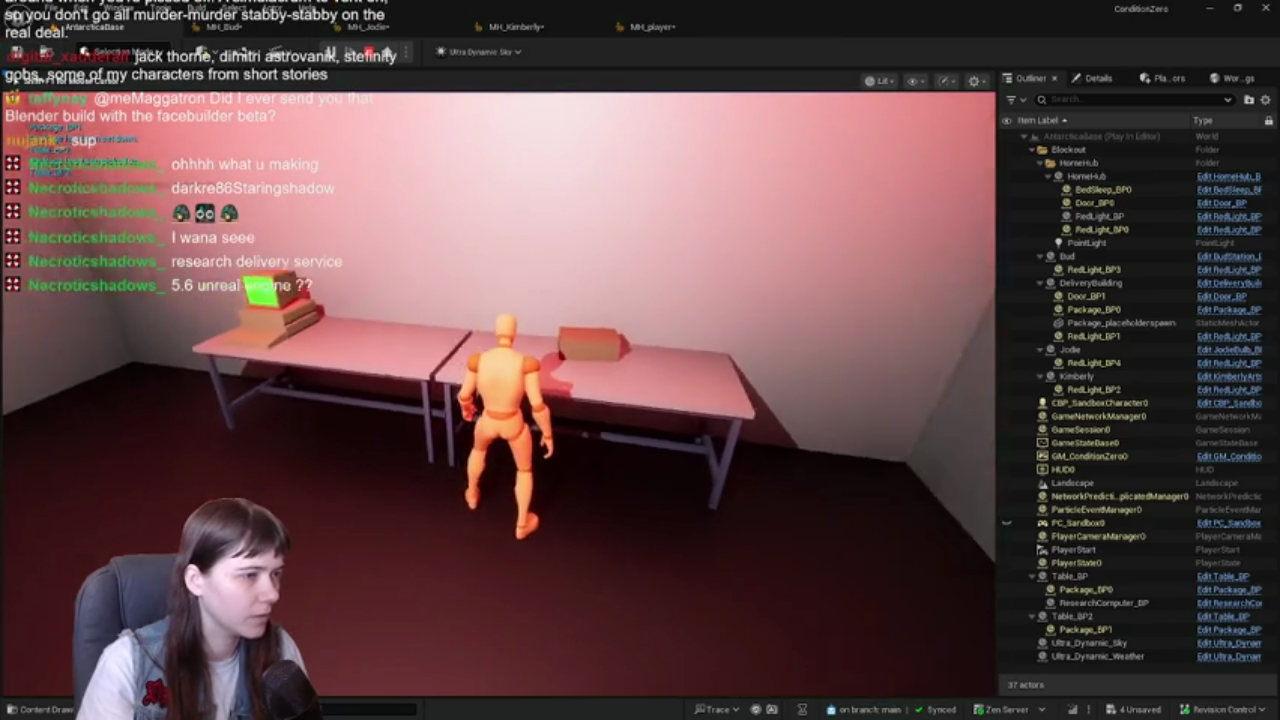
pyautogui.press('w')
pyautogui.press('e')
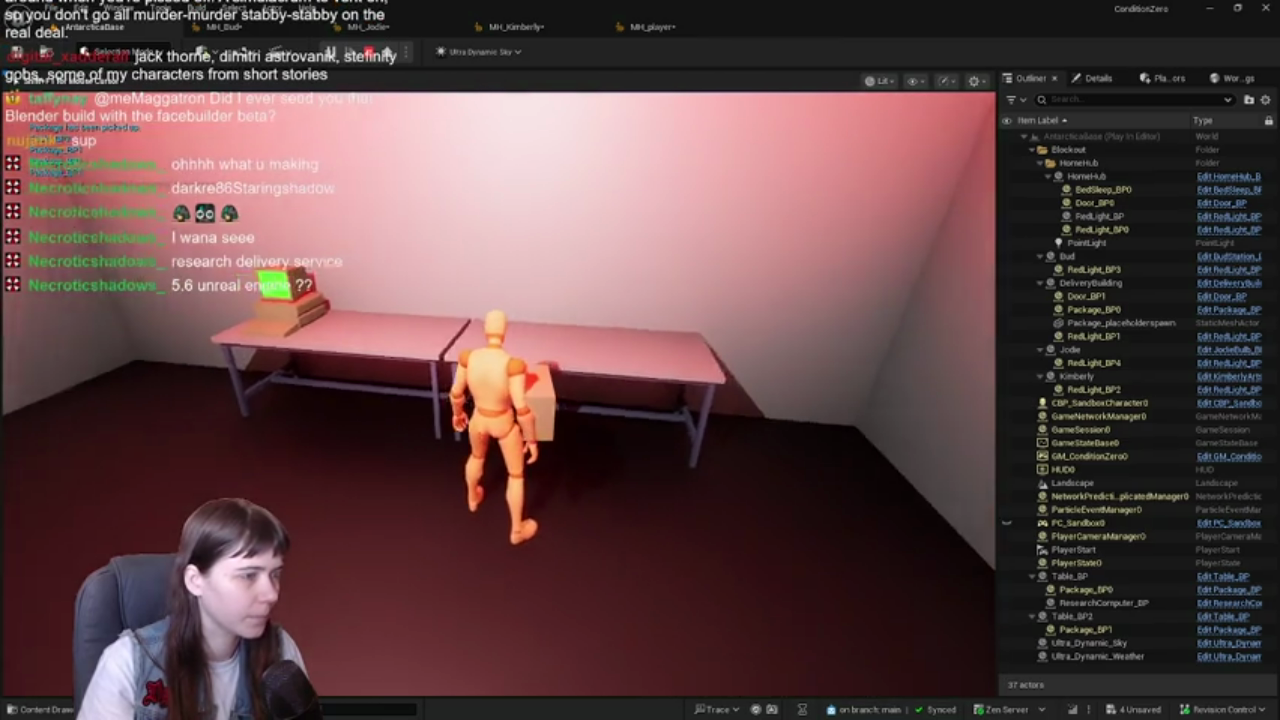
pyautogui.press('d')
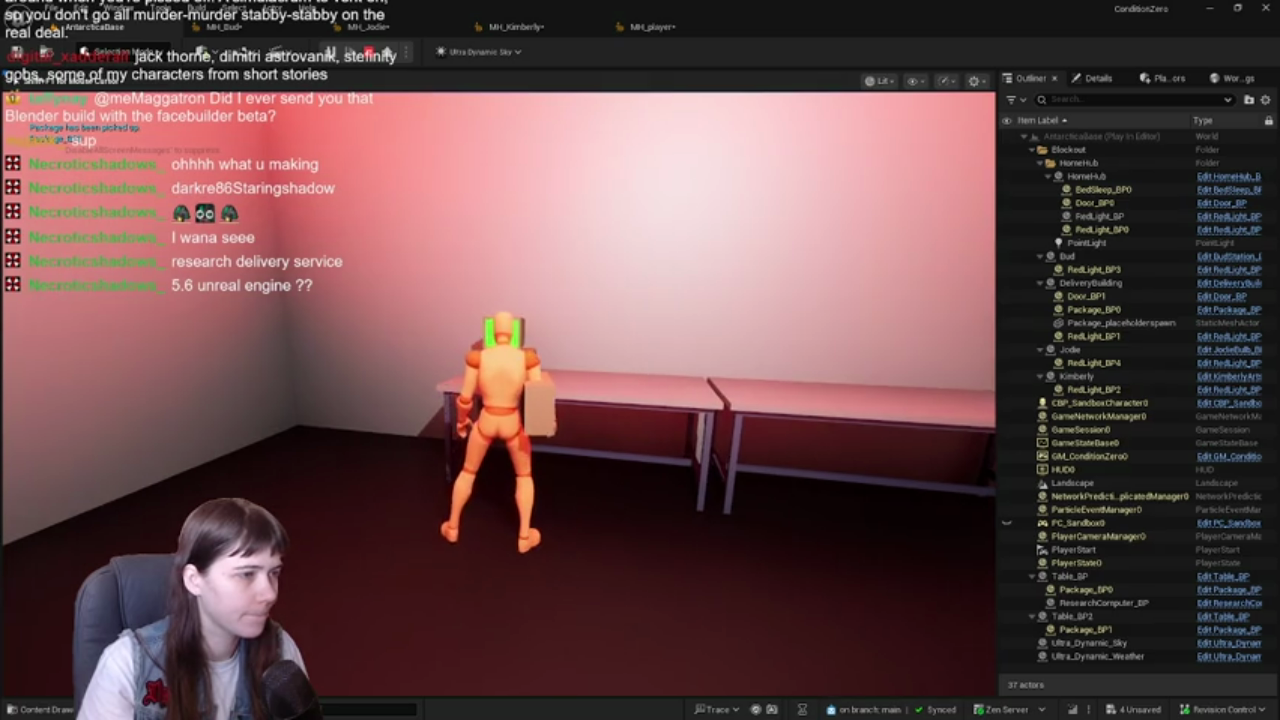
pyautogui.press('e')
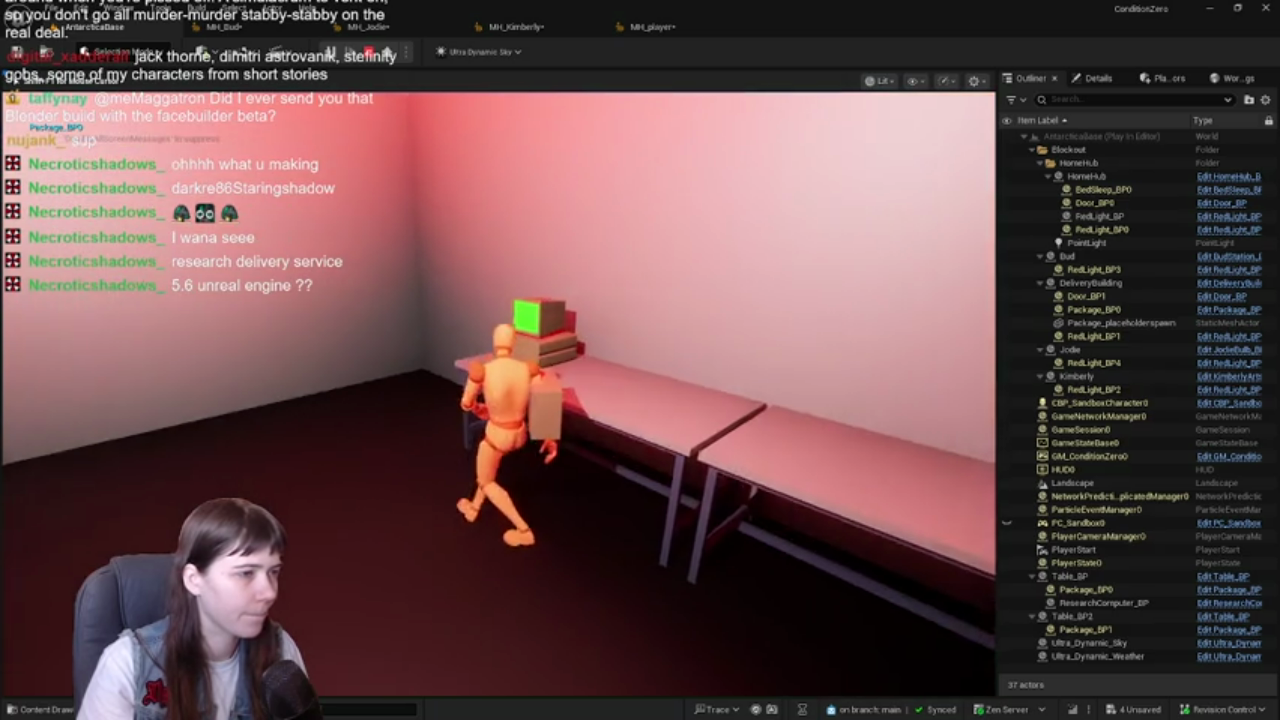
# - Pick the package up again and walk away from the table toward the doorway
pyautogui.press('e')
pyautogui.press('d')
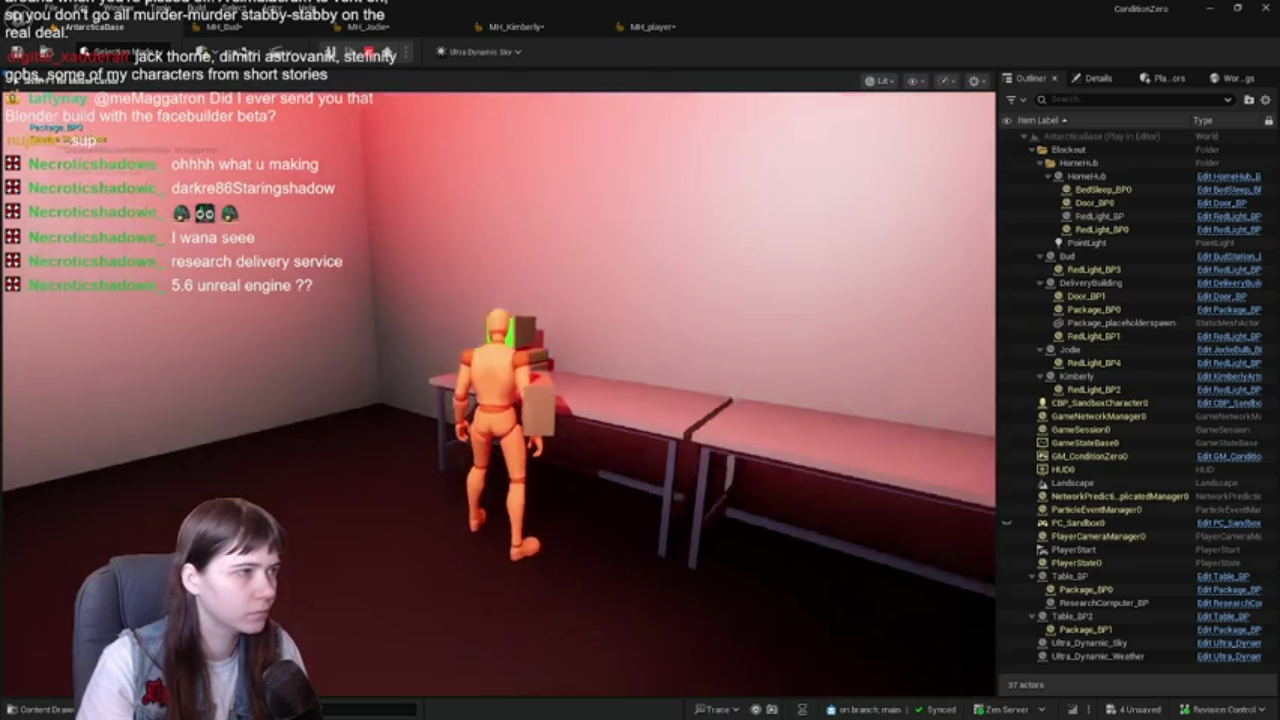
pyautogui.press('a')
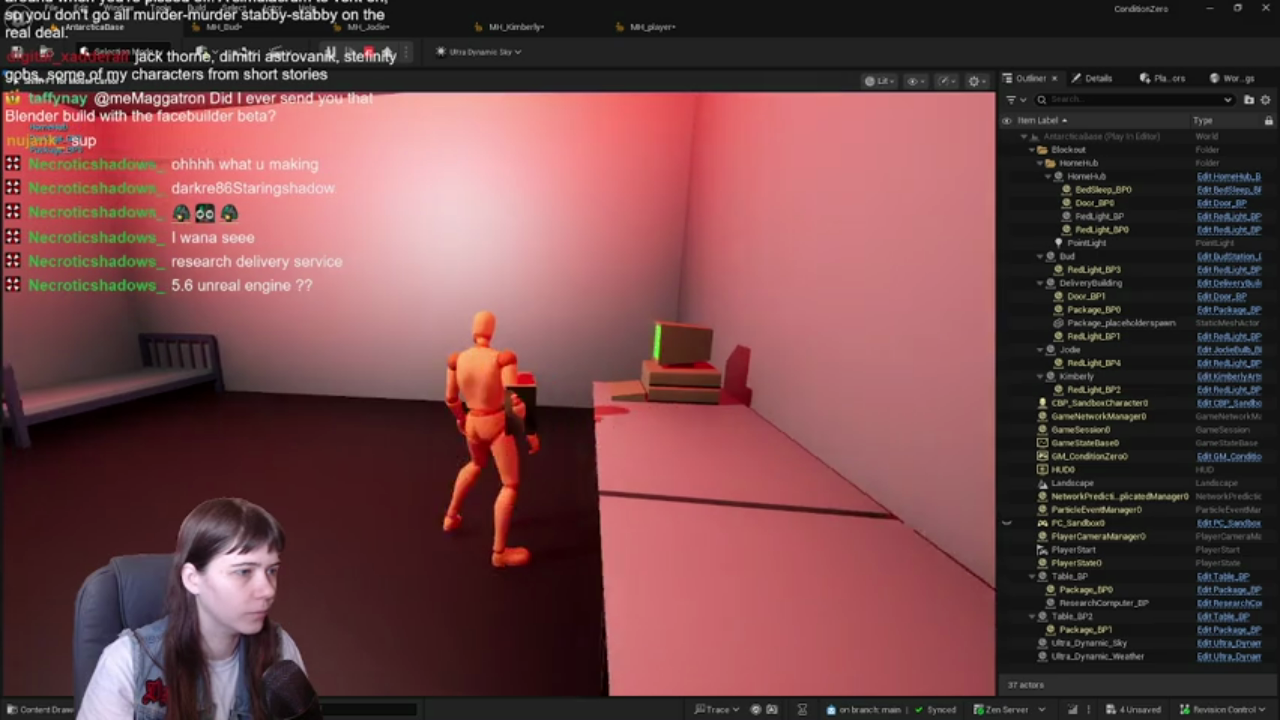
pyautogui.press('a')
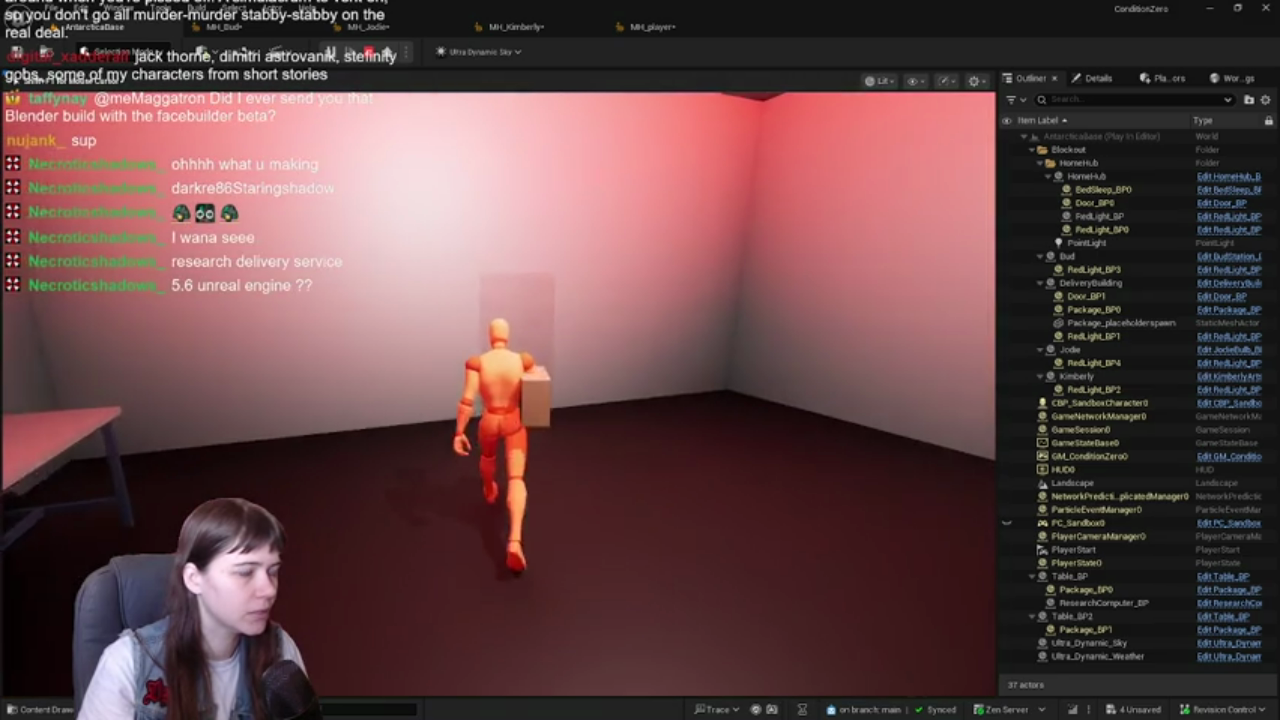
# - Carry the package out across the snowfield toward the red-lit building
pyautogui.press('w')
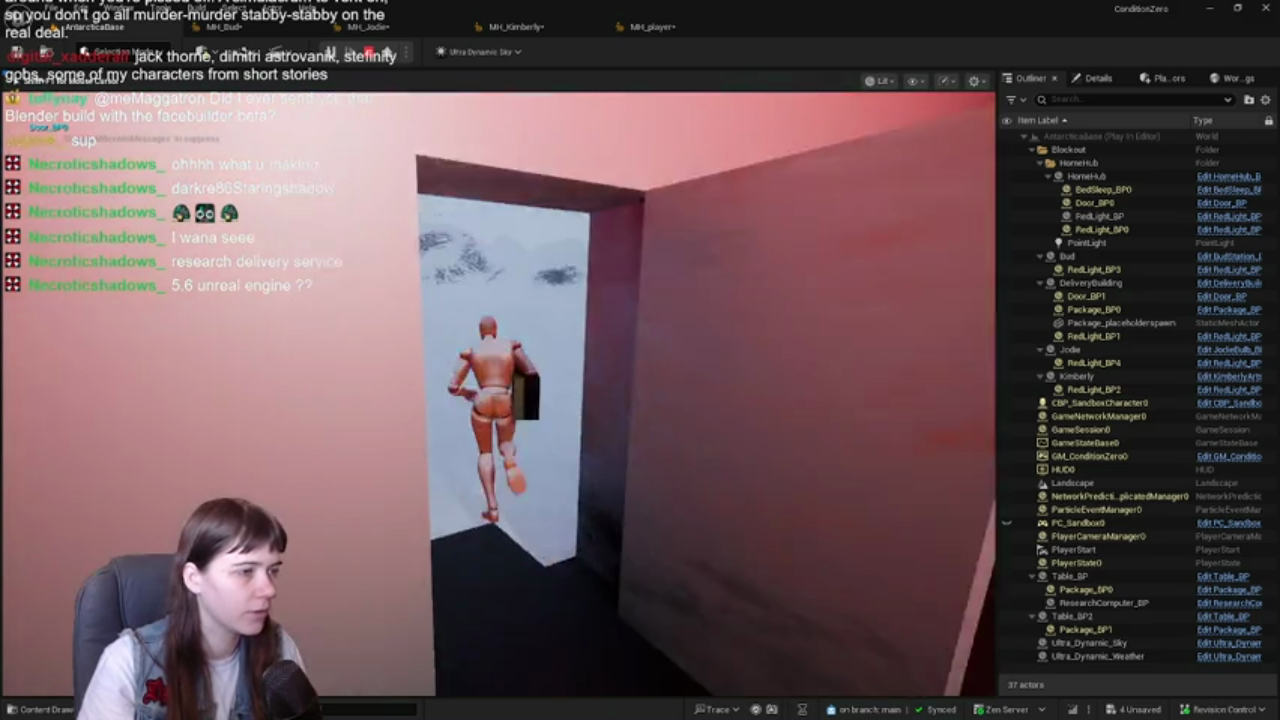
pyautogui.press('w')
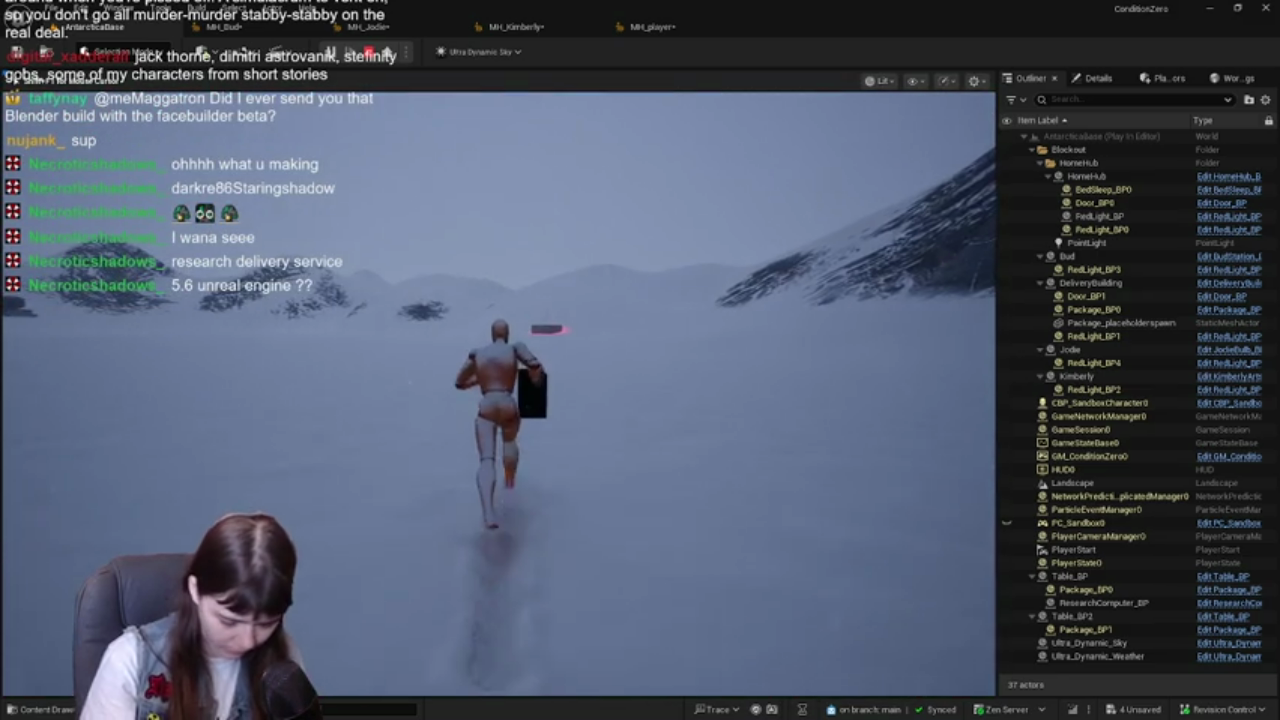
pyautogui.press('w')
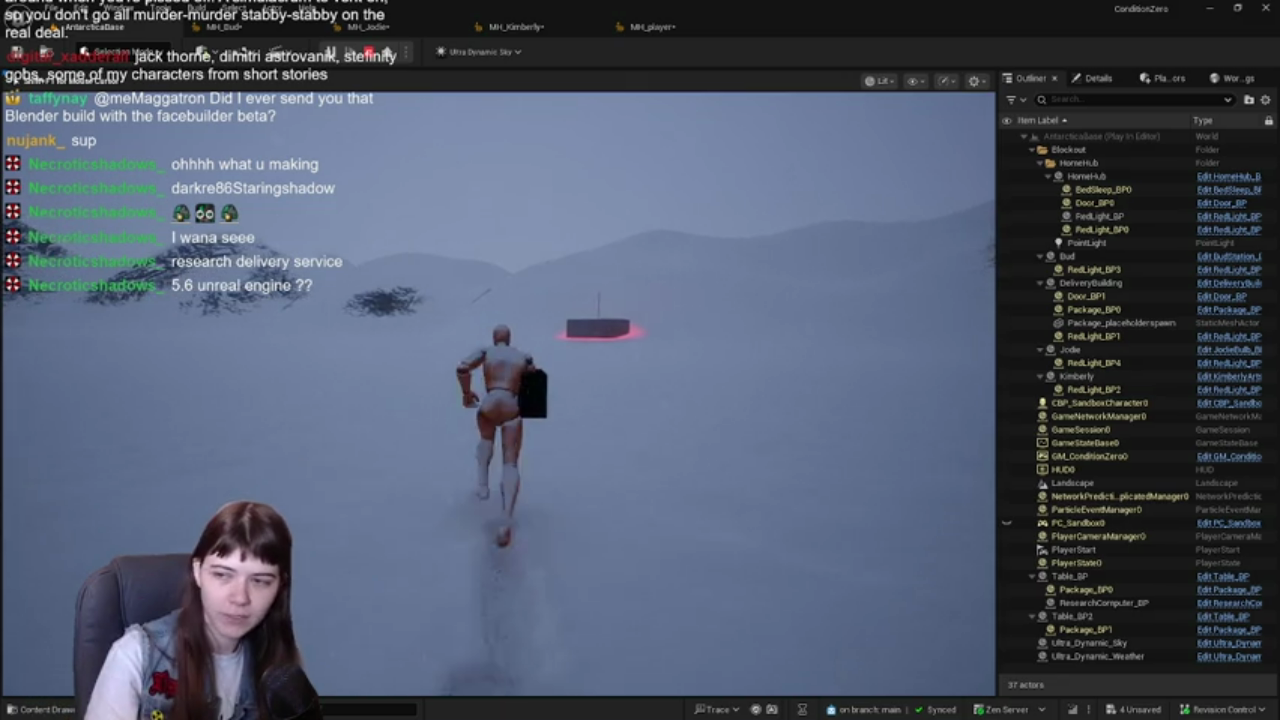
pyautogui.press('w')
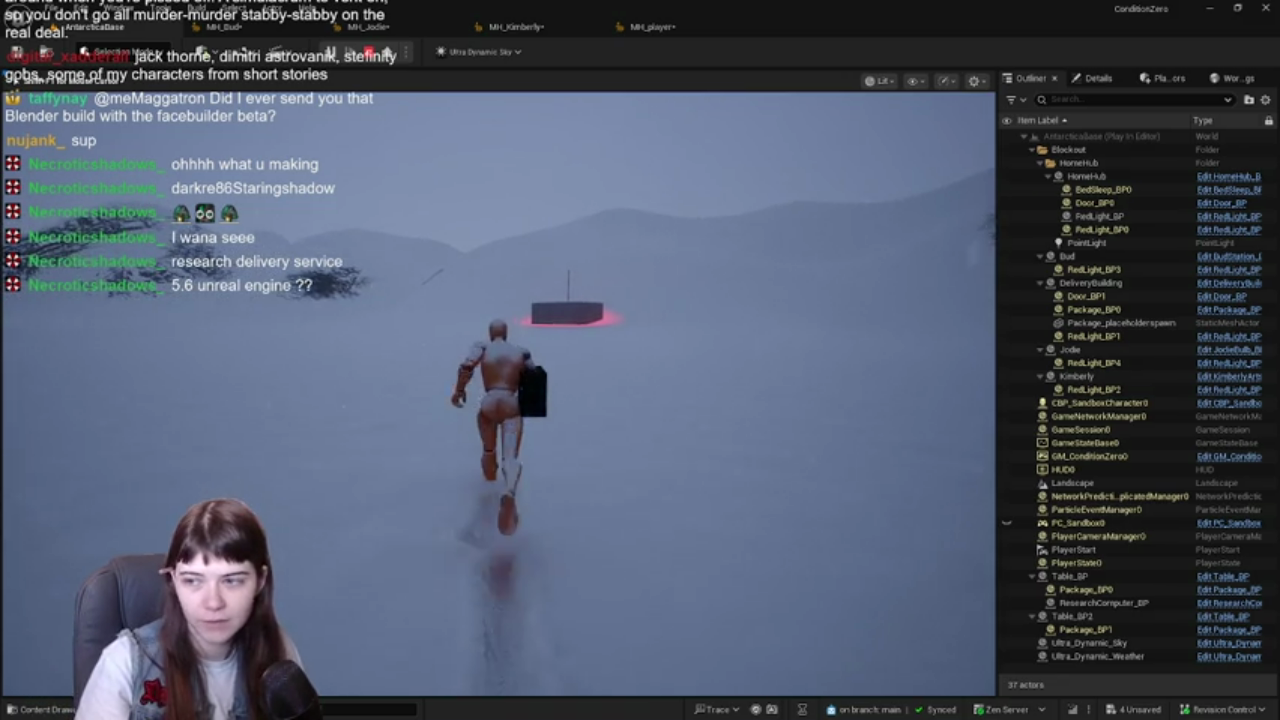
pyautogui.press('w')
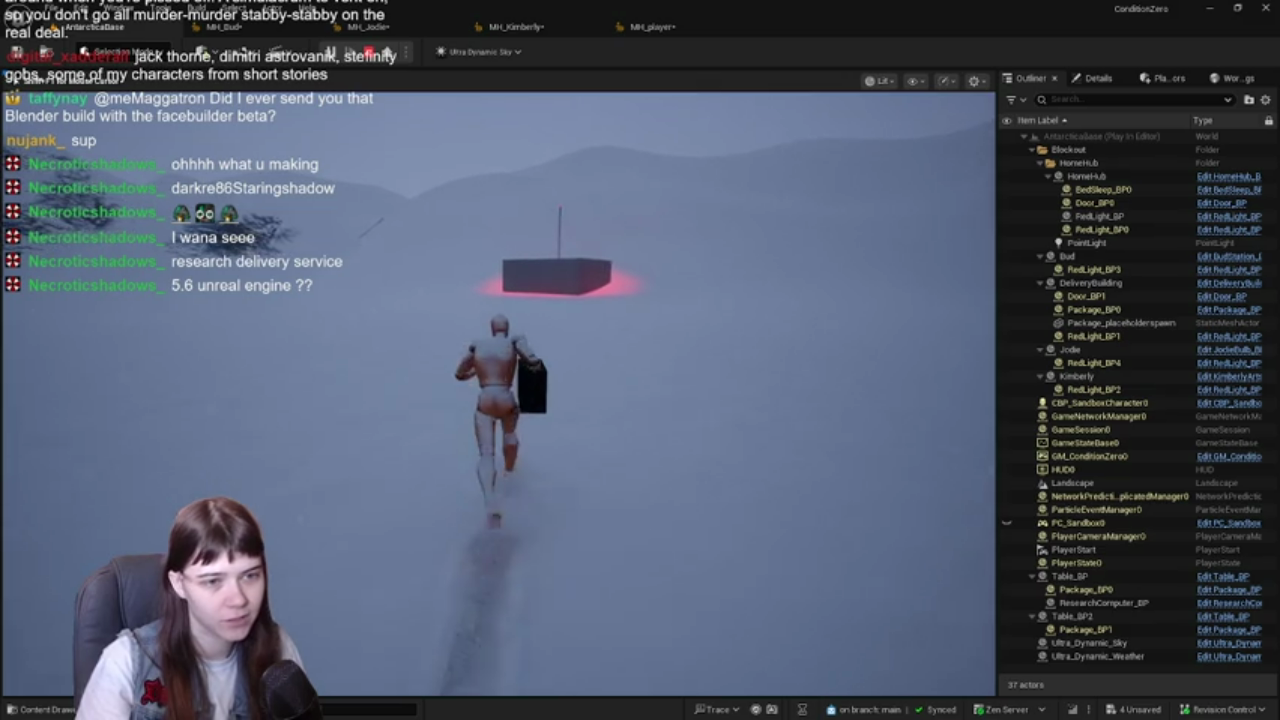
pyautogui.press('w')
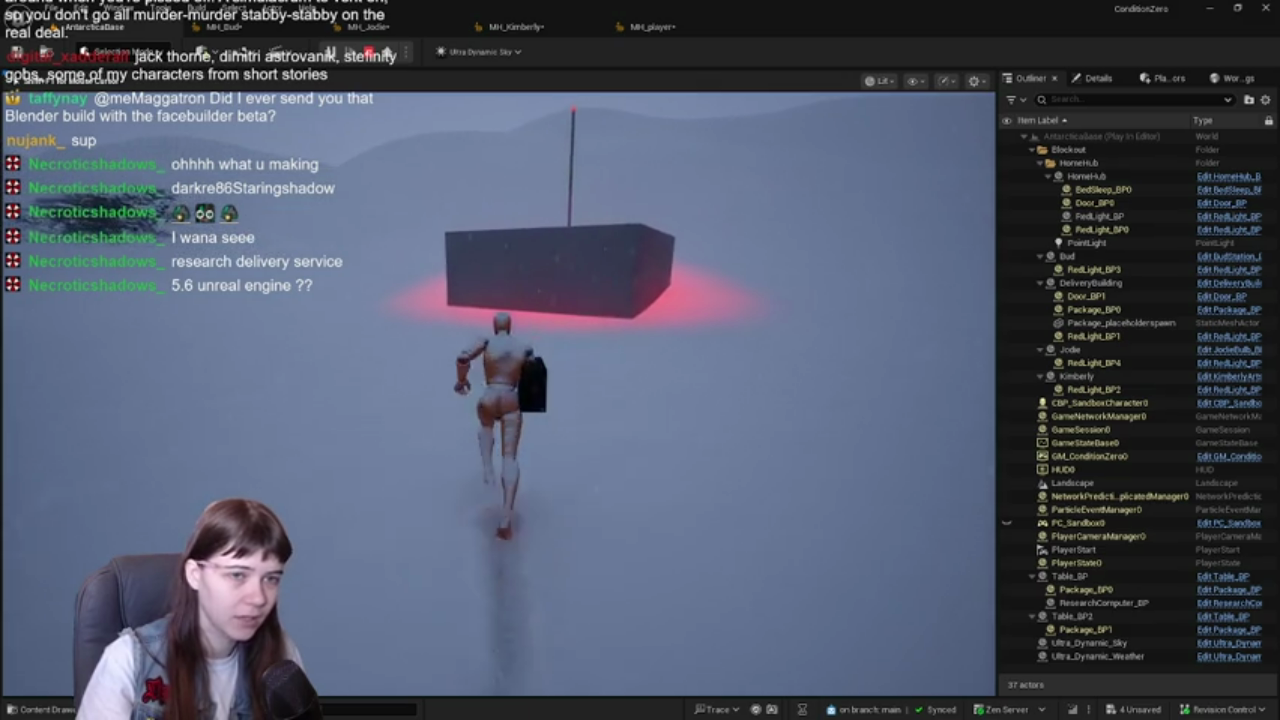
# - Reach the red-lit building's wall, then run along the snowy trail toward the mountains
pyautogui.press('w')
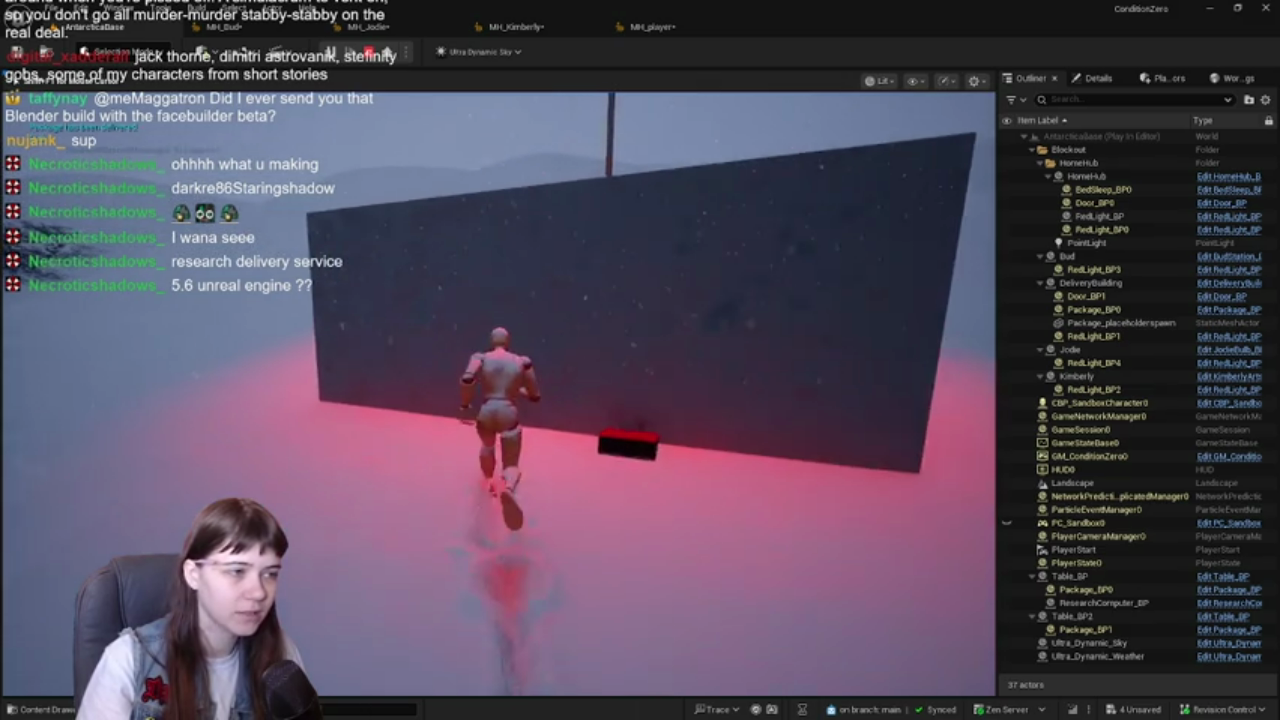
pyautogui.press('w')
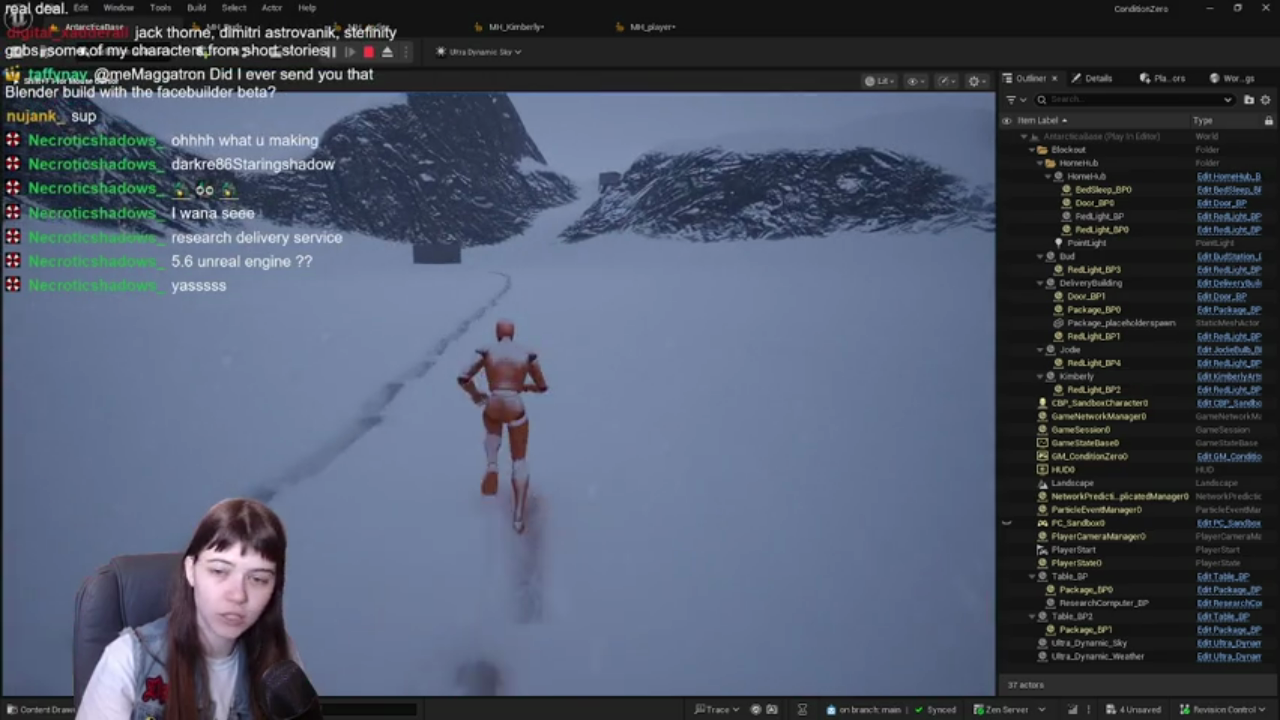
pyautogui.press('w')
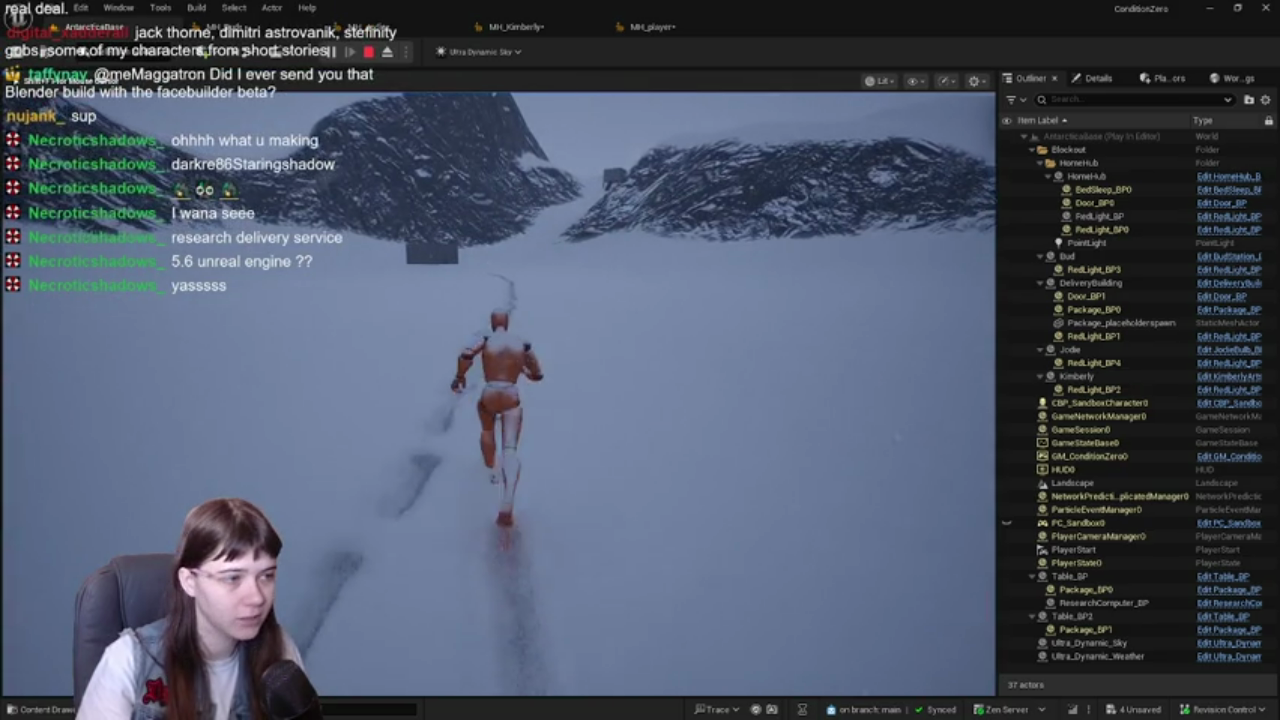
pyautogui.press('w')
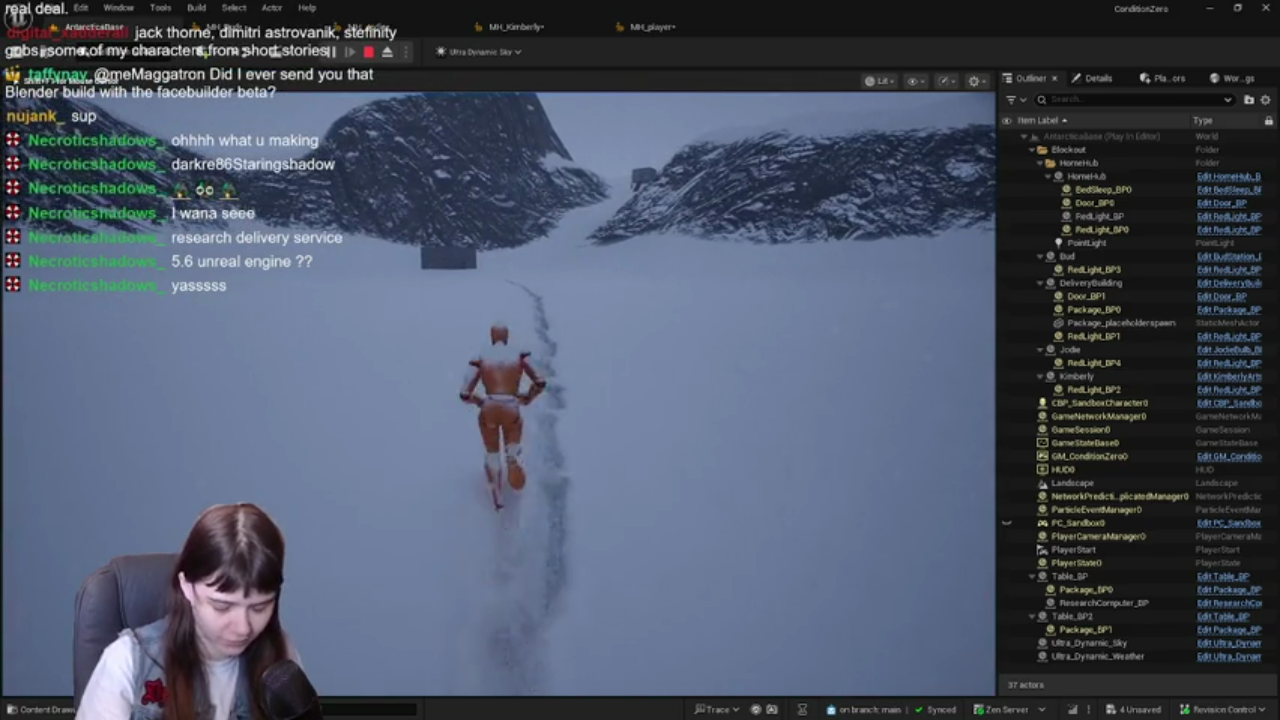
pyautogui.press('w')
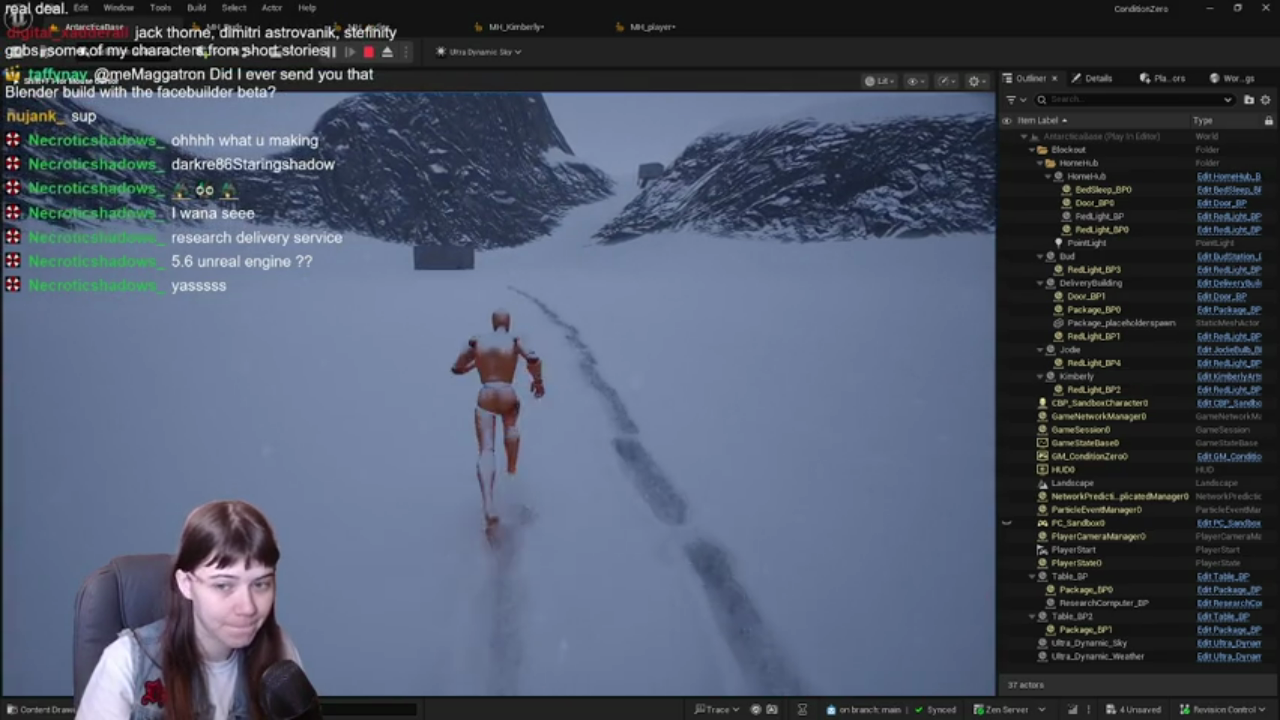
pyautogui.press('w')
pyautogui.press('w')
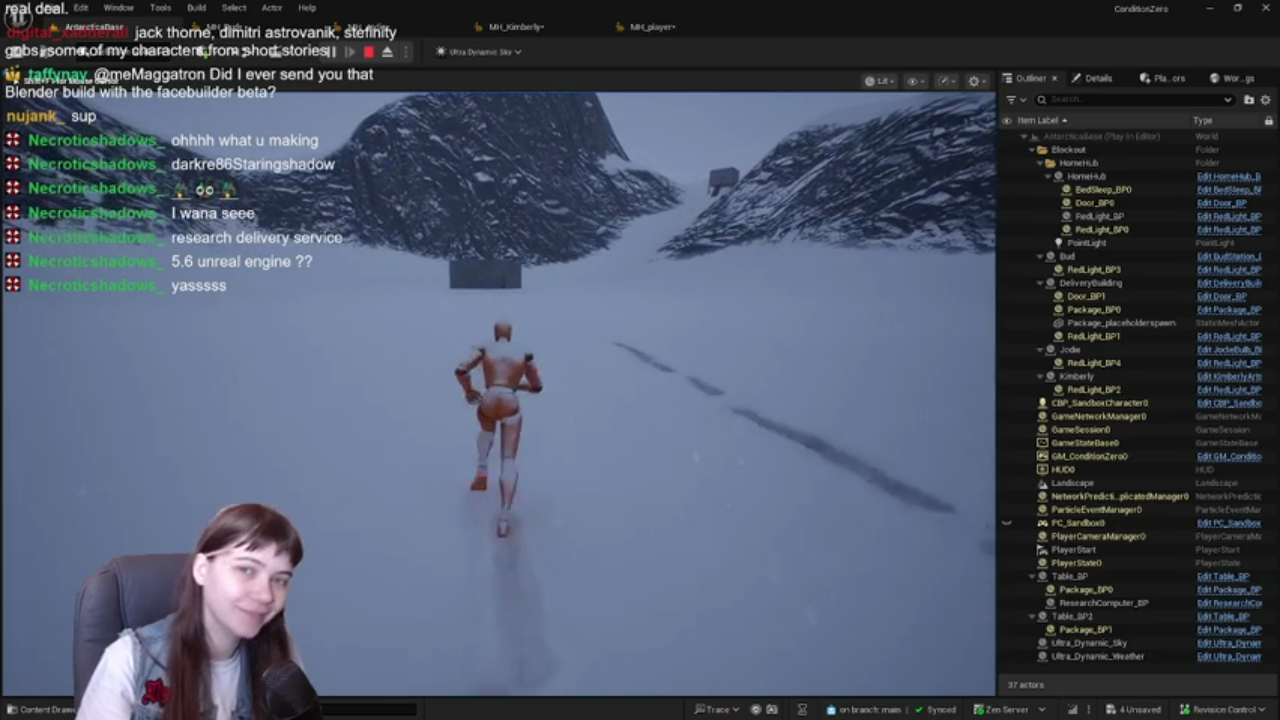
pyautogui.press('w')
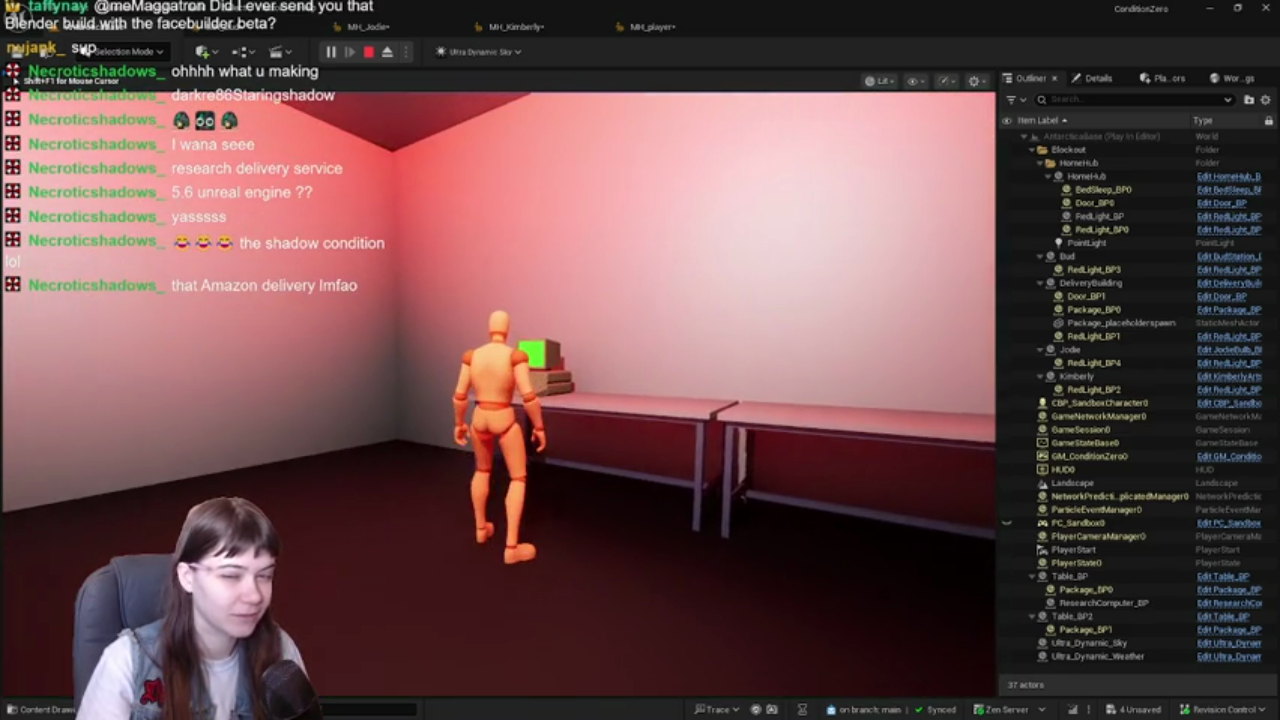
# - Pick up the package from the table and turn beside it
pyautogui.press('e')
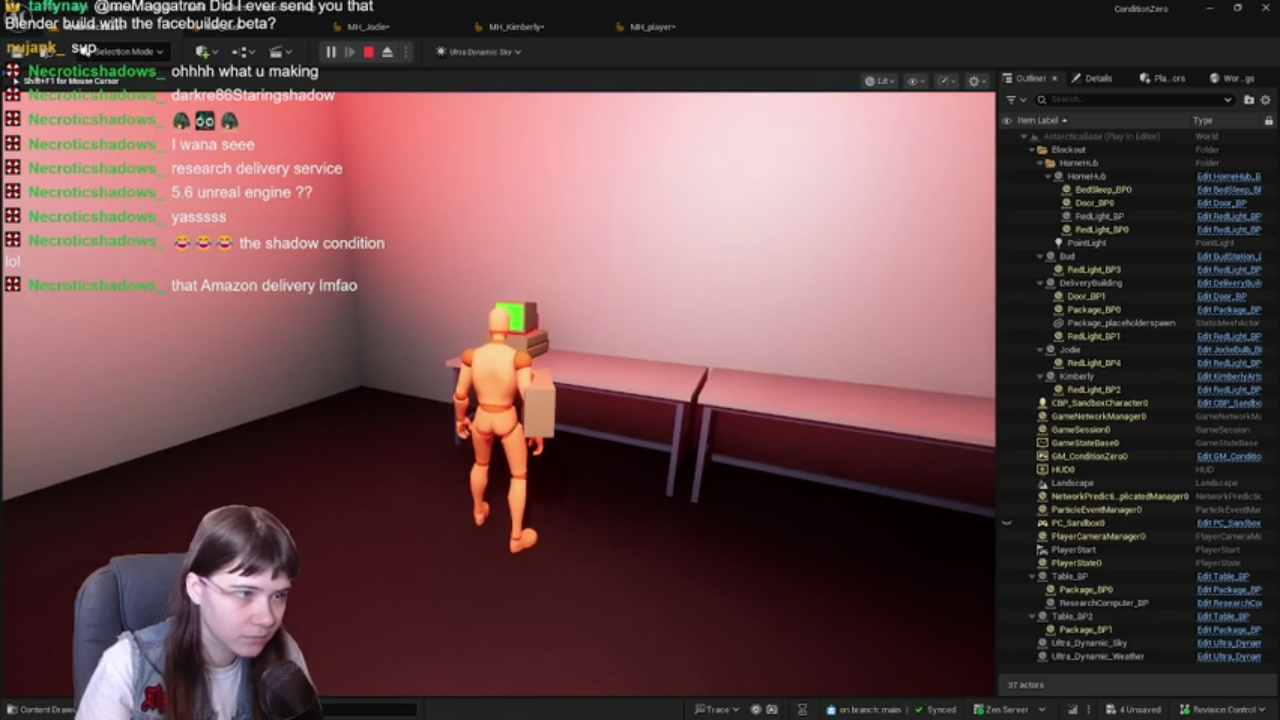
pyautogui.press('a')
pyautogui.press('w')
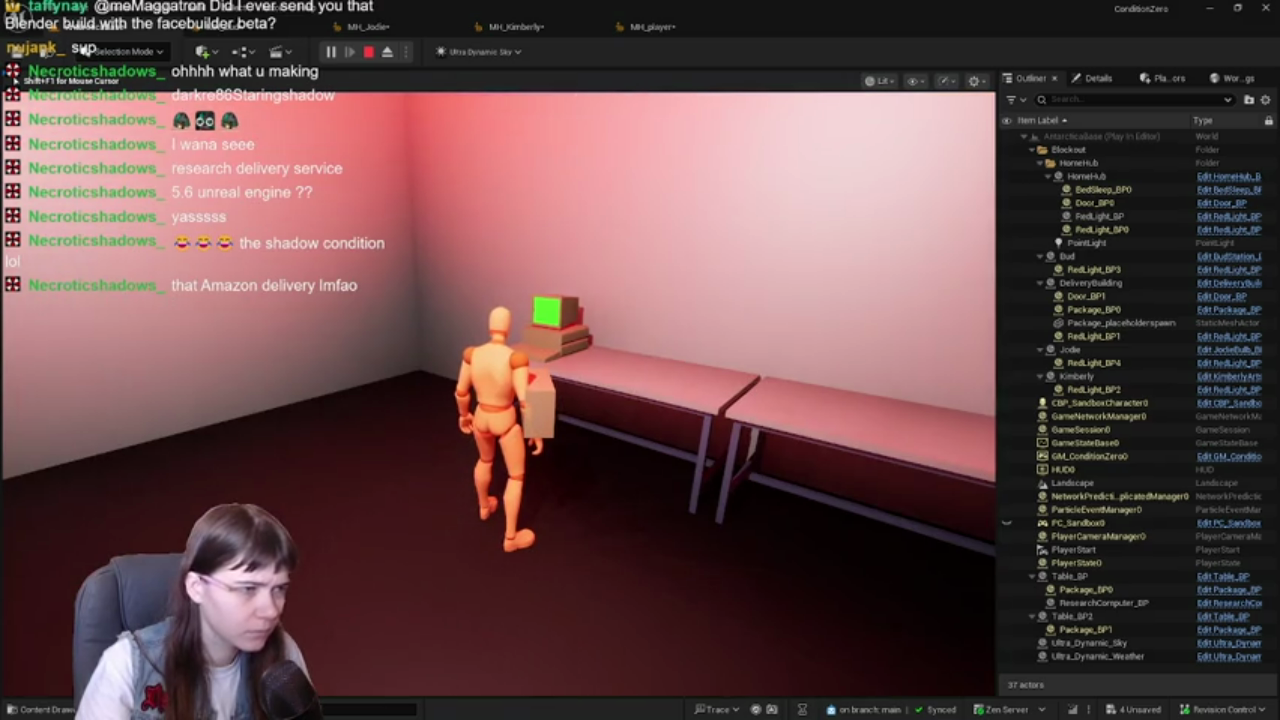